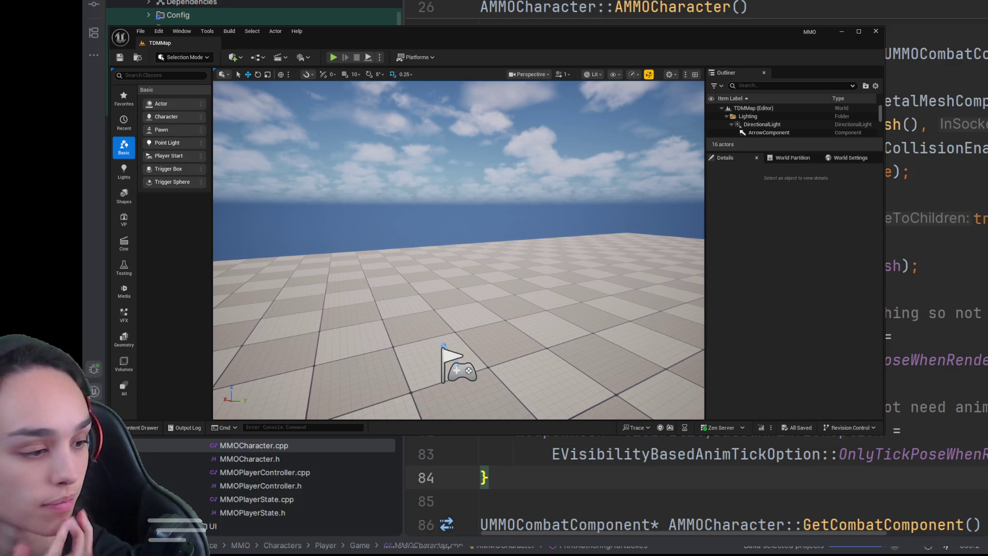
- Switch away from Unreal Editor with Alt+Tab to bring Rider's MMOCharacter.cpp forward
{"action": "key", "text": "alt+Tab"}
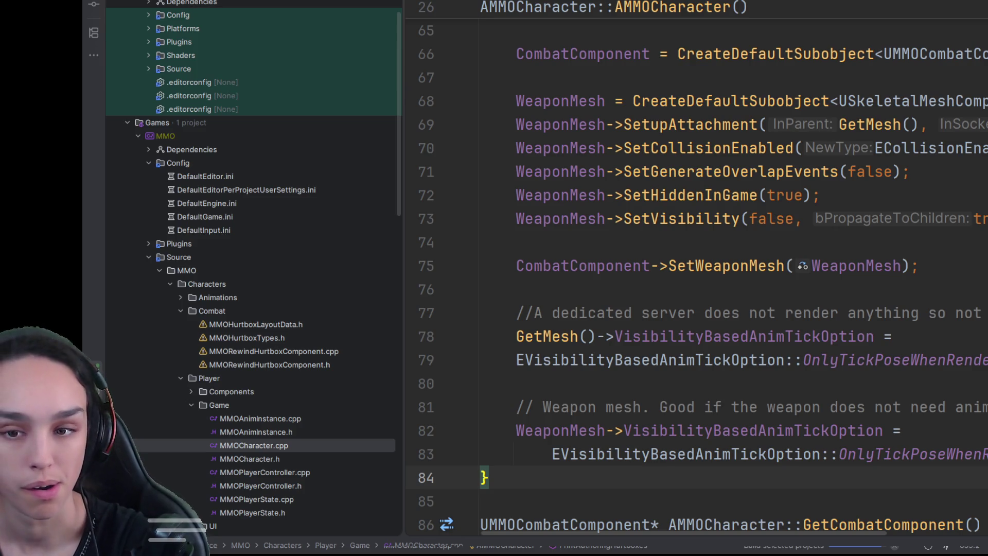
- Remove the old Characters/Combat hurtbox headers and add a new Combat directory under Player
{"action": "scroll", "coordinate": [226, 360], "scroll_direction": "down", "scroll_amount": 1}
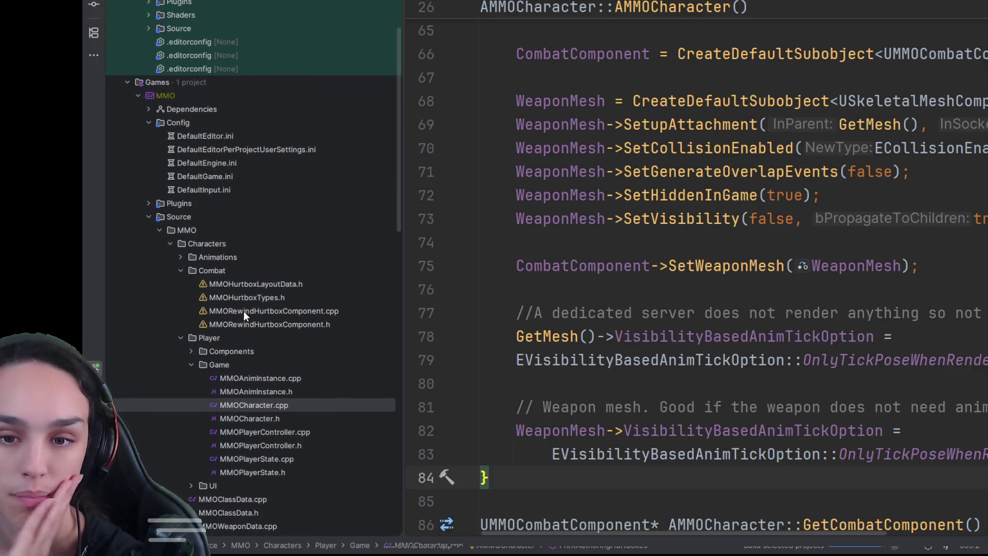
{"action": "left_click", "coordinate": [257, 299]}
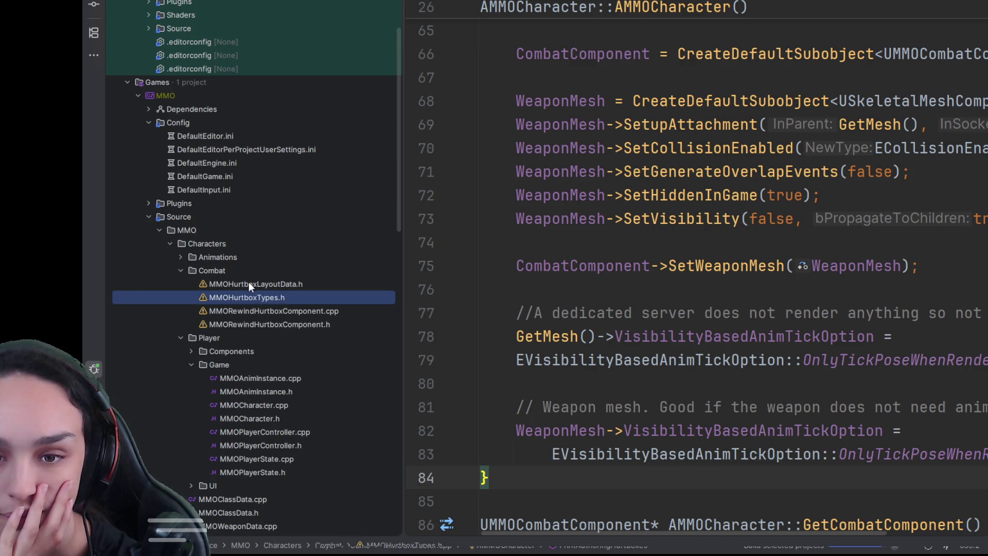
{"action": "left_click", "coordinate": [248, 282]}
{"action": "left_click", "coordinate": [224, 269]}
{"action": "left_click", "coordinate": [231, 284]}
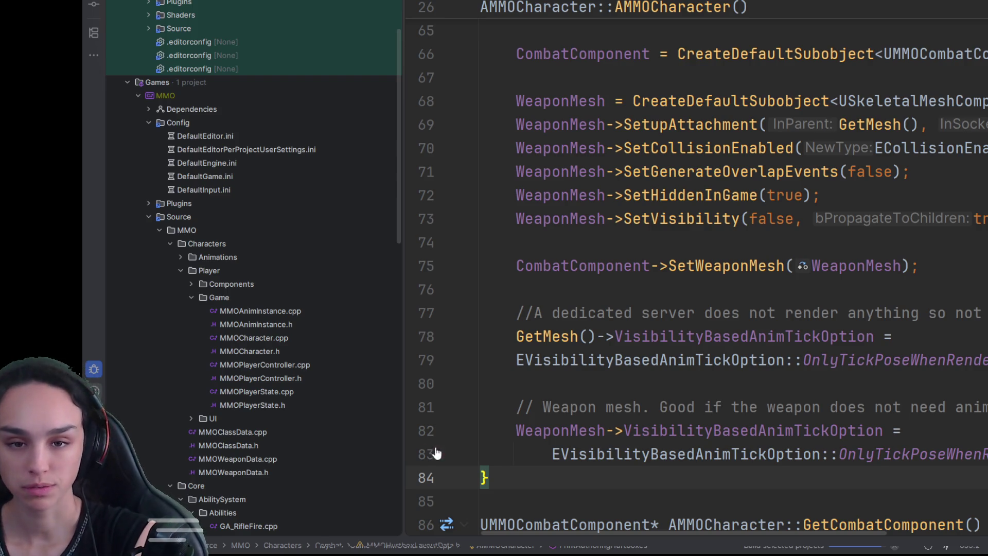
{"action": "left_click", "coordinate": [222, 269]}
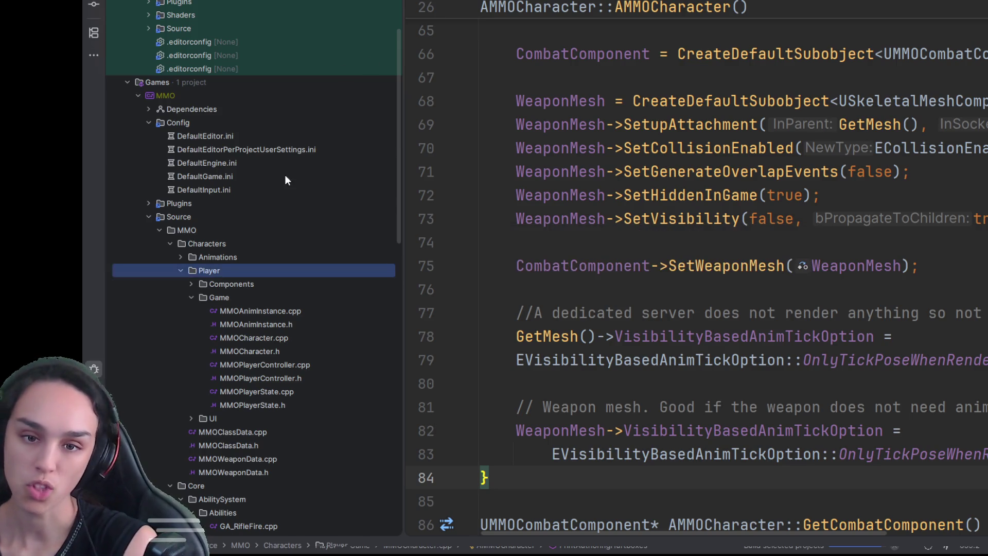
{"action": "left_click", "coordinate": [217, 284]}
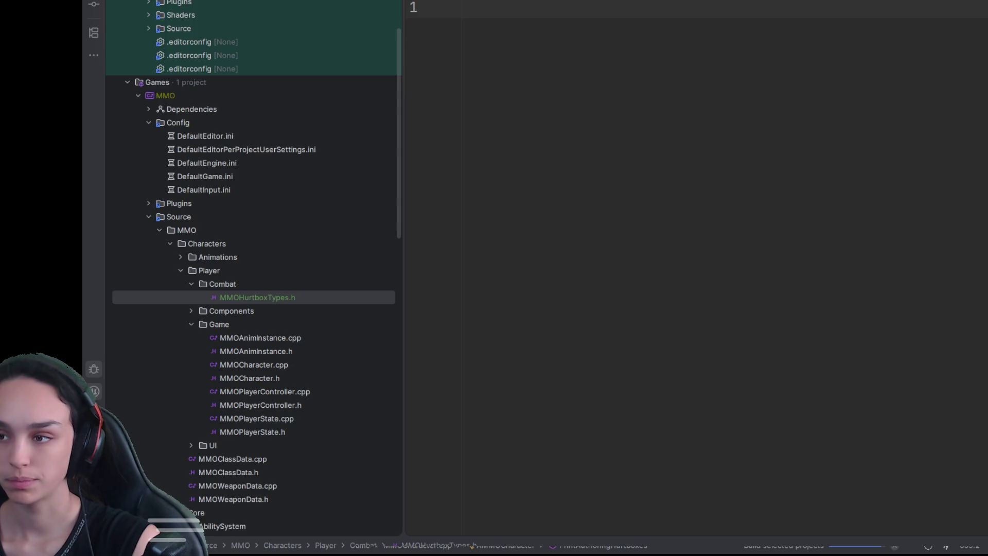
- Paste the hurtbox enums and structs into MMOHurtboxTypes.h and review them through FMMOConfirmedShotResult
{"action": "key", "text": "ctrl+v"}
{"action": "scroll", "coordinate": [820, 268], "scroll_direction": "up", "scroll_amount": 7}
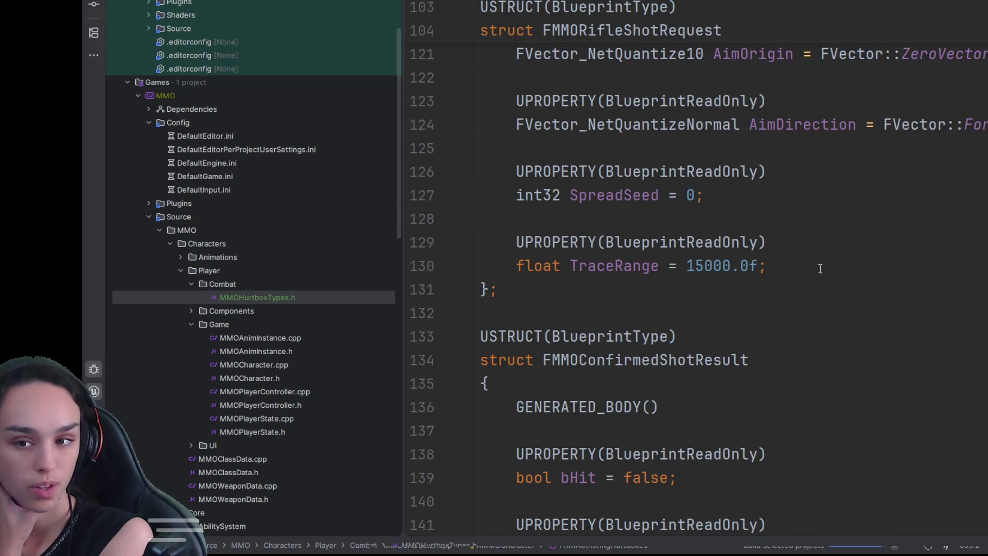
{"action": "scroll", "coordinate": [820, 268], "scroll_direction": "up", "scroll_amount": 20}
{"action": "scroll", "coordinate": [849, 408], "scroll_direction": "up", "scroll_amount": 6}
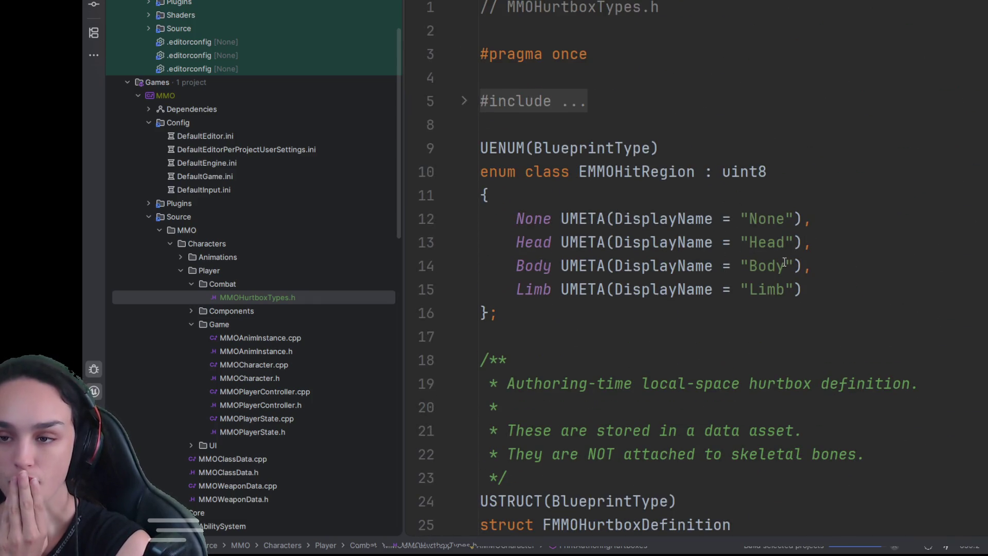
{"action": "scroll", "coordinate": [784, 263], "scroll_direction": "down", "scroll_amount": 5}
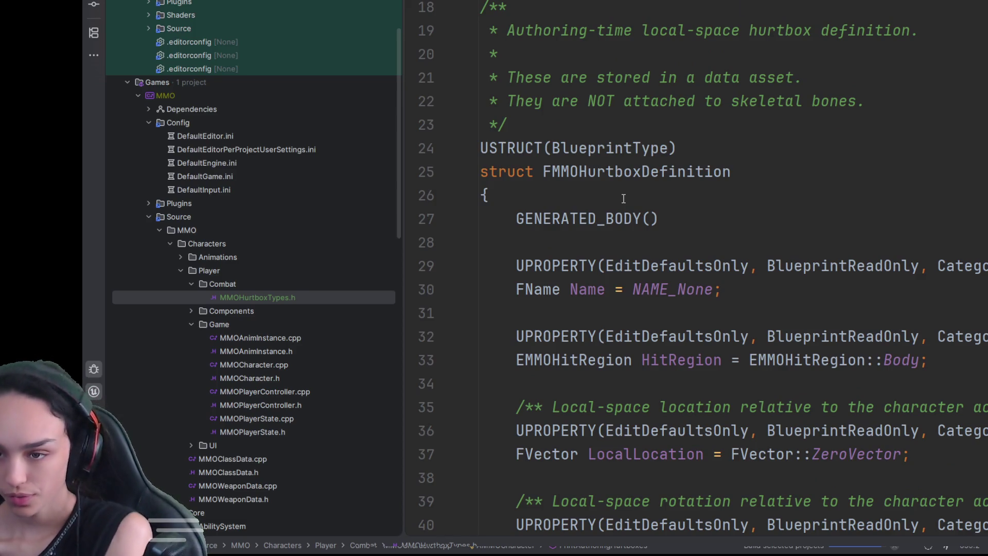
{"action": "scroll", "coordinate": [623, 203], "scroll_direction": "down", "scroll_amount": 4}
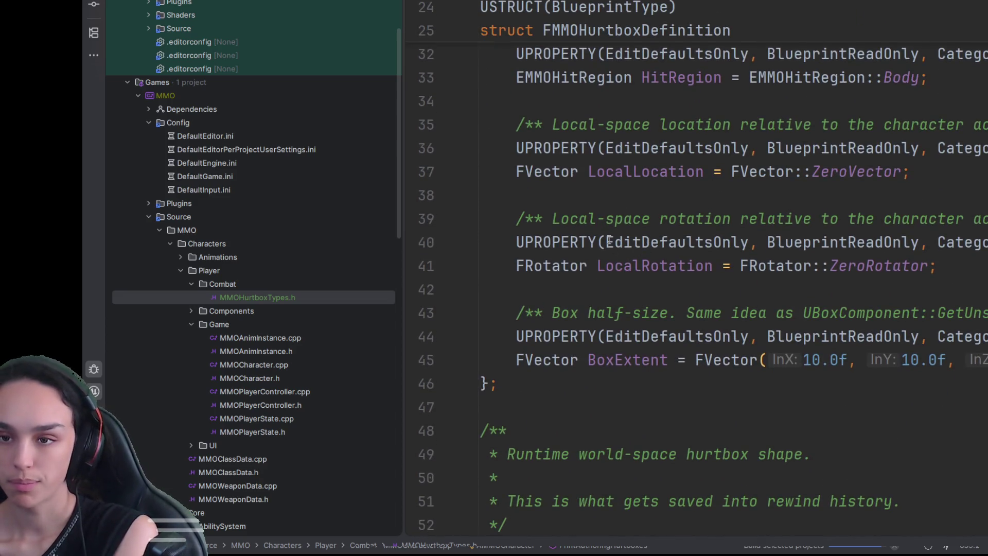
{"action": "scroll", "coordinate": [667, 358], "scroll_direction": "up", "scroll_amount": 4}
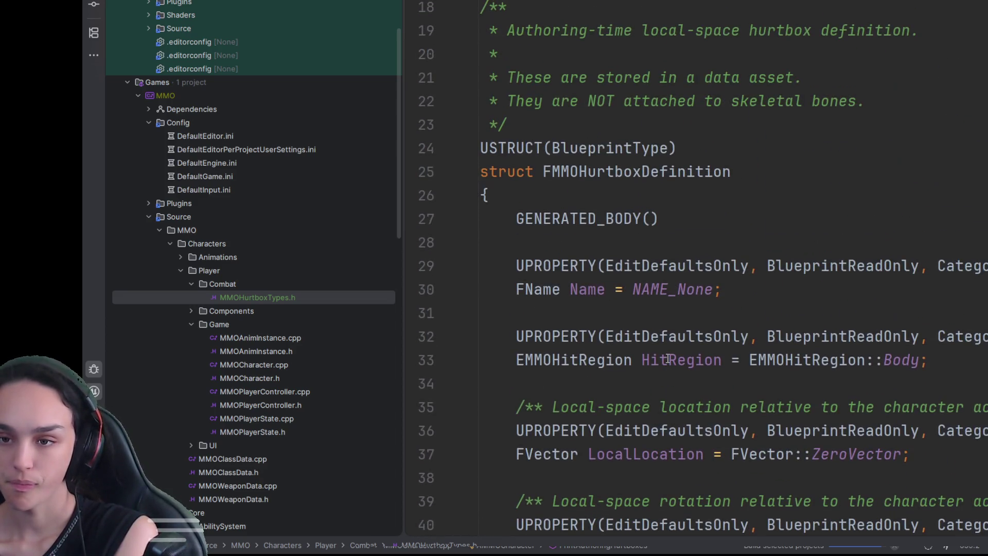
{"action": "scroll", "coordinate": [667, 359], "scroll_direction": "down", "scroll_amount": 8}
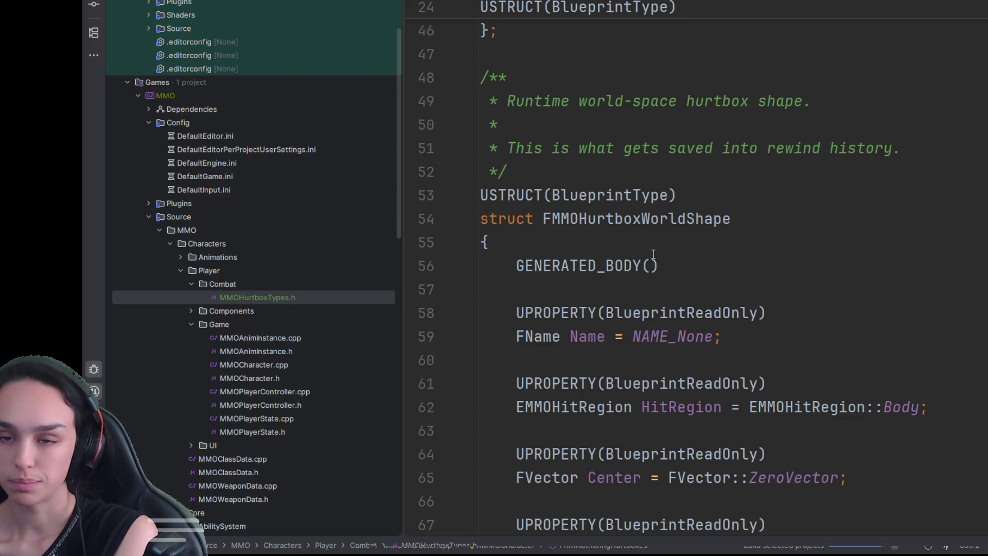
{"action": "scroll", "coordinate": [653, 254], "scroll_direction": "down", "scroll_amount": 8}
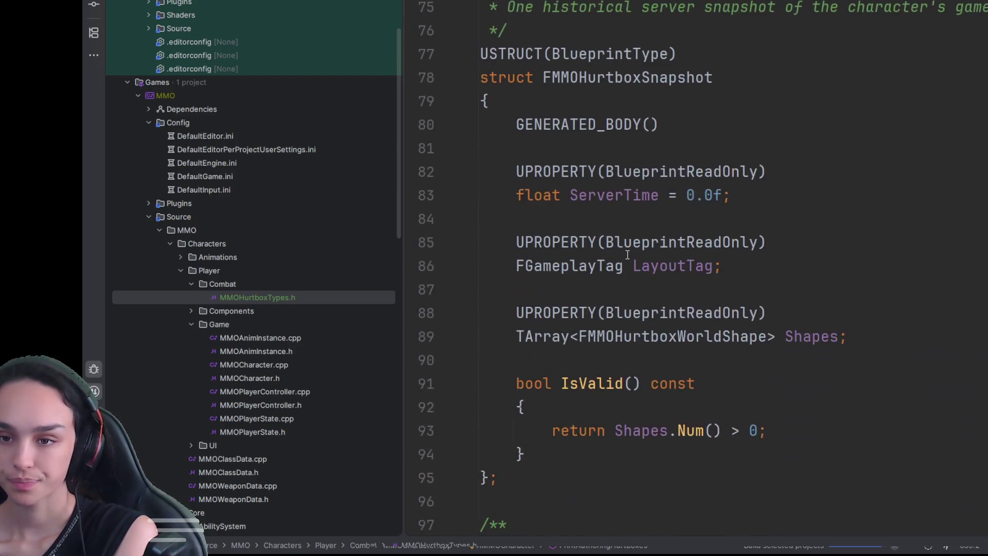
{"action": "scroll", "coordinate": [628, 254], "scroll_direction": "down", "scroll_amount": 8}
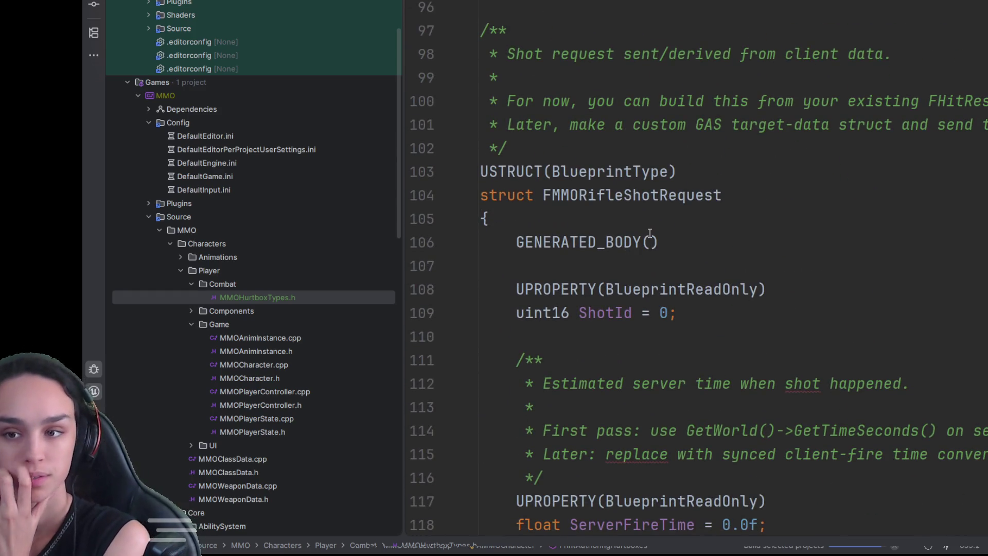
{"action": "scroll", "coordinate": [643, 239], "scroll_direction": "down", "scroll_amount": 11}
{"action": "scroll", "coordinate": [649, 233], "scroll_direction": "down", "scroll_amount": 1}
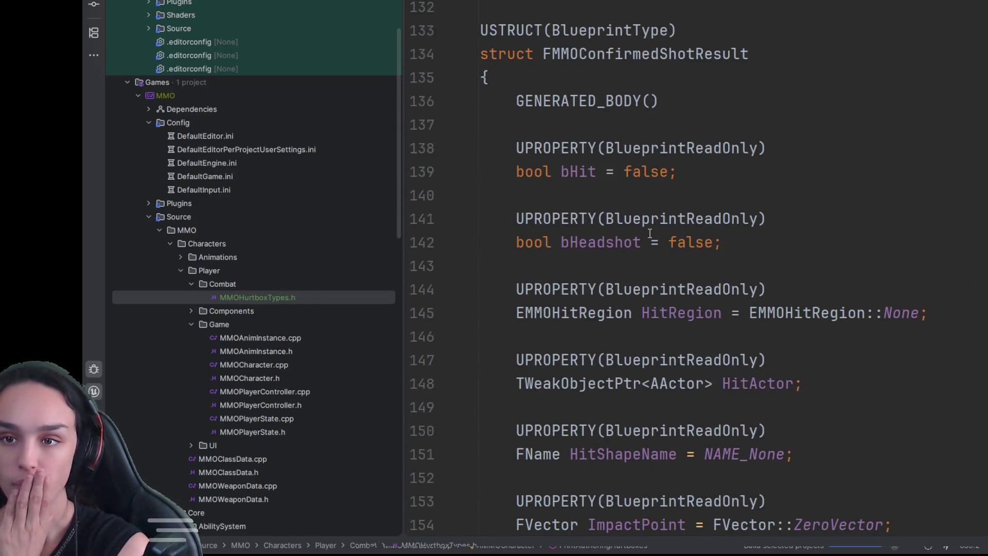
{"action": "scroll", "coordinate": [649, 233], "scroll_direction": "down", "scroll_amount": 5}
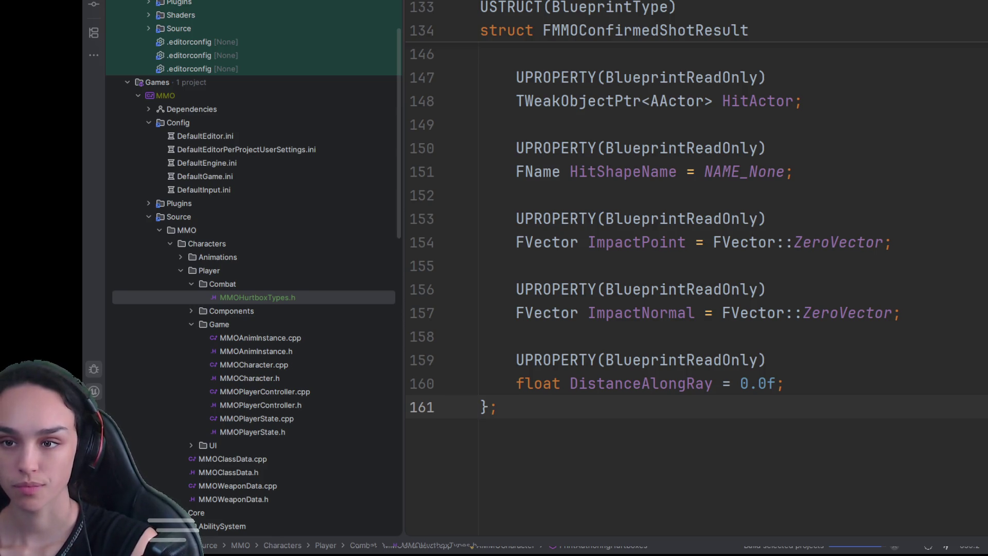
{"action": "left_click", "coordinate": [257, 287]}
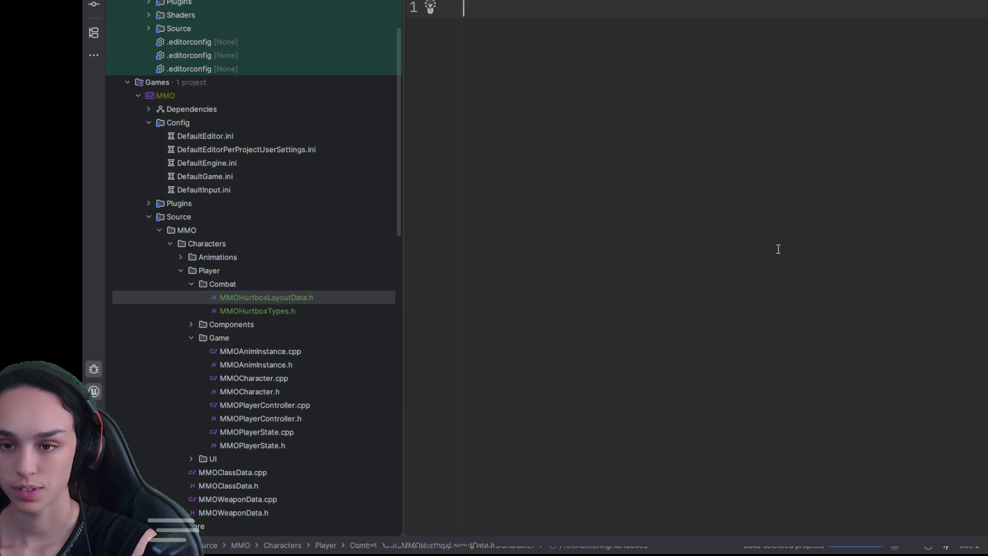
- Paste the UMMOHurtboxLayoutData class with LayoutTag and Hurtboxes into MMOHurtboxLayoutData.h
{"action": "key", "text": "ctrl+v"}
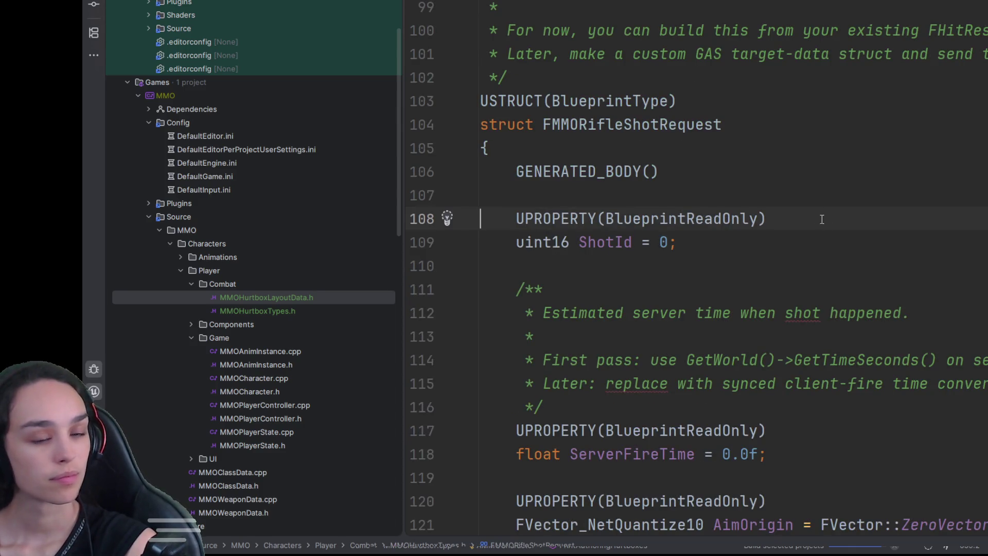
{"action": "left_click", "coordinate": [570, 243]}
- Change FMMORifleShotRequest's ShotId on line 109 from uint16 to int32
{"action": "key", "text": "BackSpace"}
{"action": "key", "text": "BackSpace"}
{"action": "type", "text": "32"}
{"action": "key", "text": "Up"}
{"action": "key", "text": "Up"}
{"action": "key", "text": "Up"}
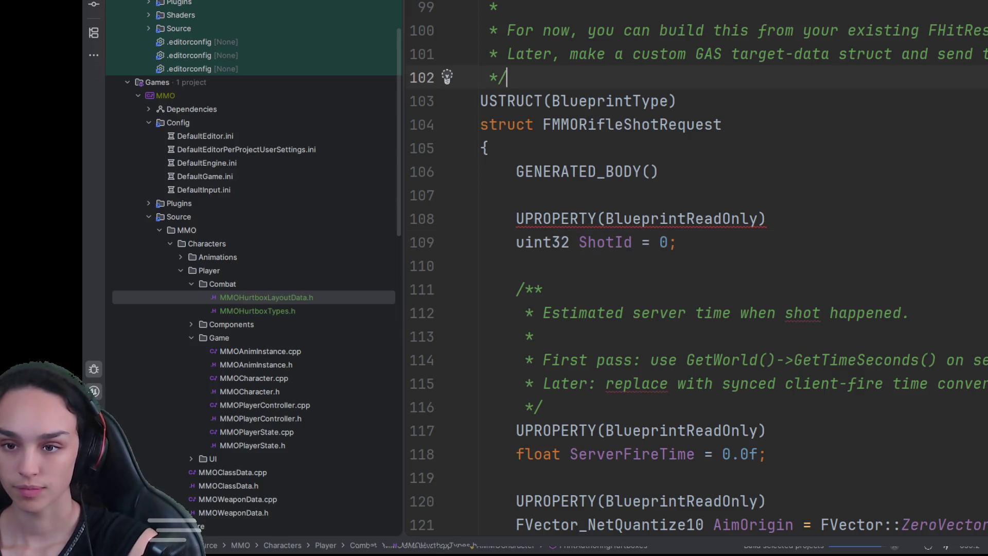
{"action": "key", "text": "Down"}
{"action": "key", "text": "Down"}
{"action": "key", "text": "Down"}
{"action": "left_click", "coordinate": [524, 242]}
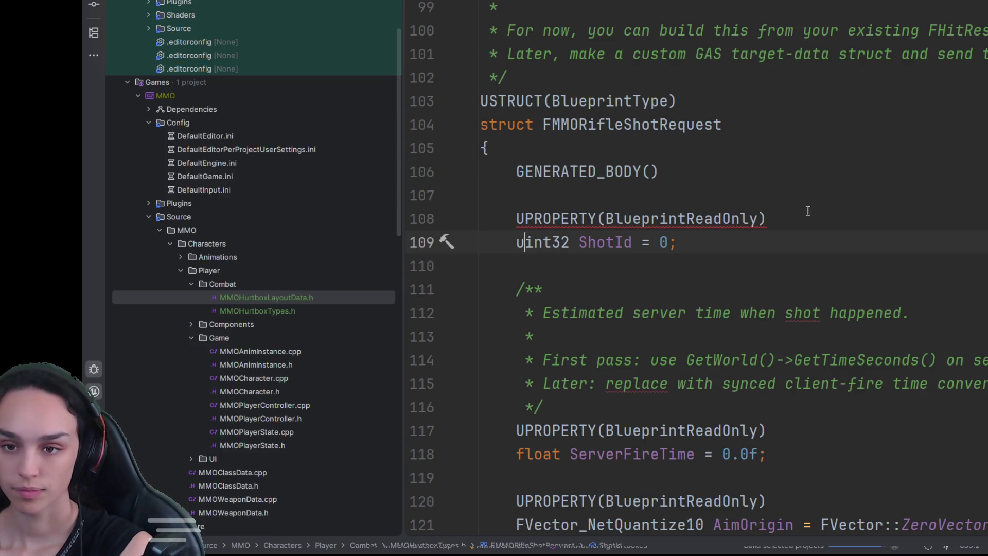
{"action": "key", "text": "BackSpace"}
{"action": "left_click", "coordinate": [840, 194]}
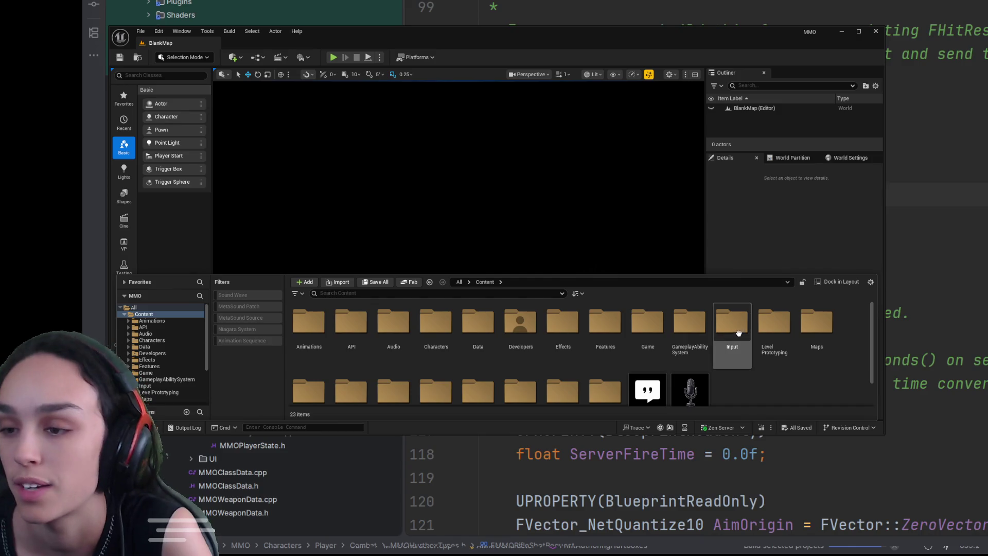
- Open the TDMMap level from Maps and test-play it twice
{"action": "double_click", "coordinate": [816, 324]}
{"action": "left_click", "coordinate": [435, 347]}
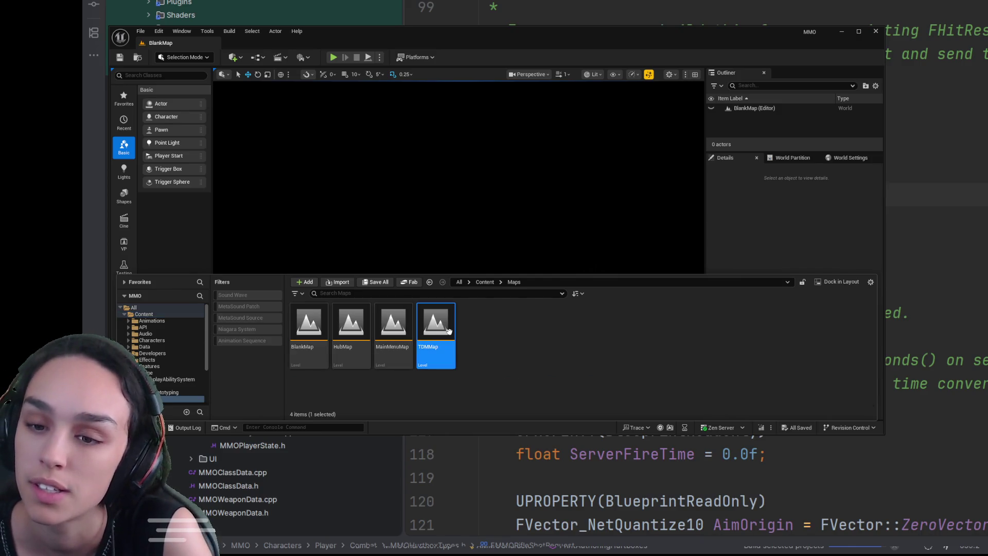
{"action": "left_click", "coordinate": [332, 58]}
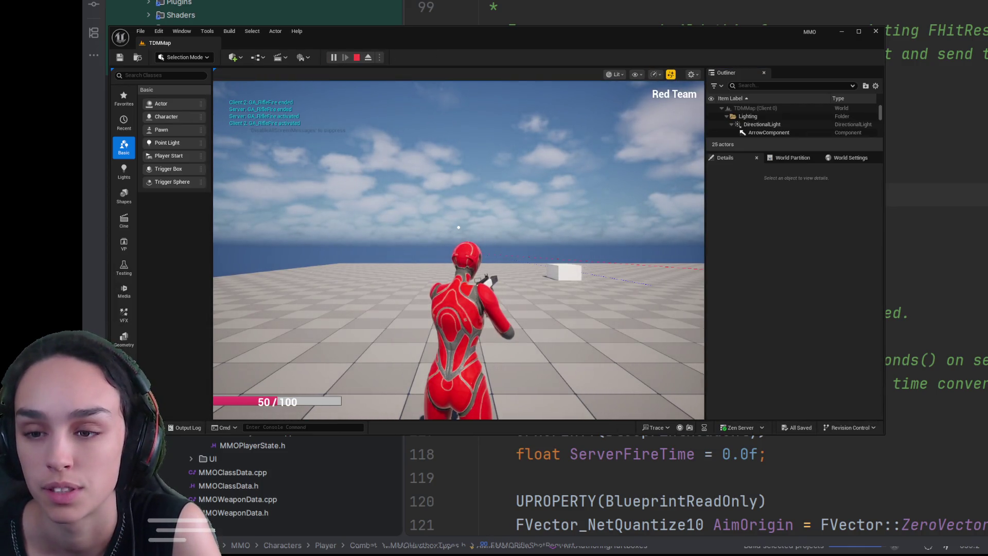
{"action": "left_click", "coordinate": [459, 226]}
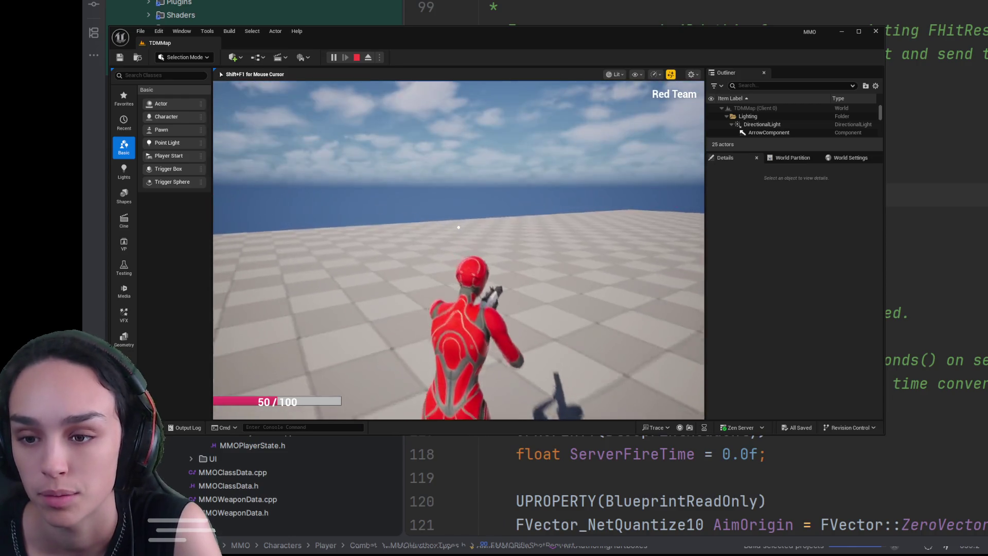
{"action": "key", "text": "Escape"}
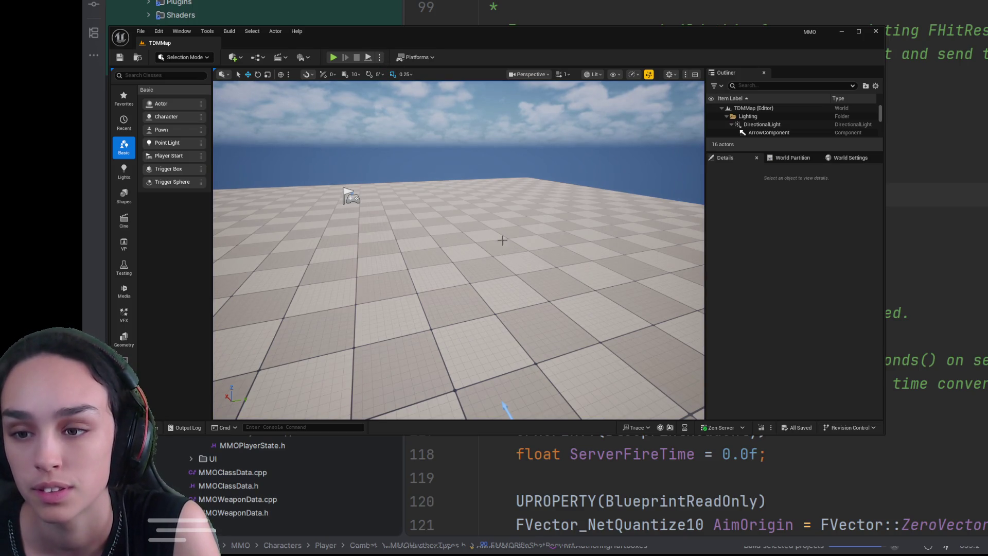
{"action": "left_click", "coordinate": [333, 57]}
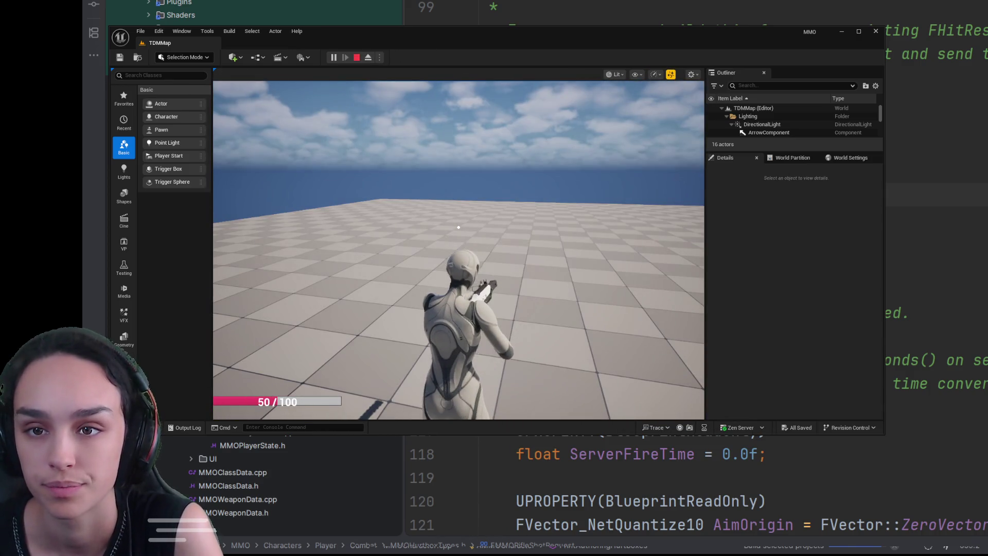
- Stop the Play-In-Editor session and show the Content root in the Content Drawer
{"action": "key", "text": "shift+F1"}
{"action": "key", "text": "Escape"}
{"action": "key", "text": "ctrl+space"}
{"action": "left_click", "coordinate": [485, 282]}
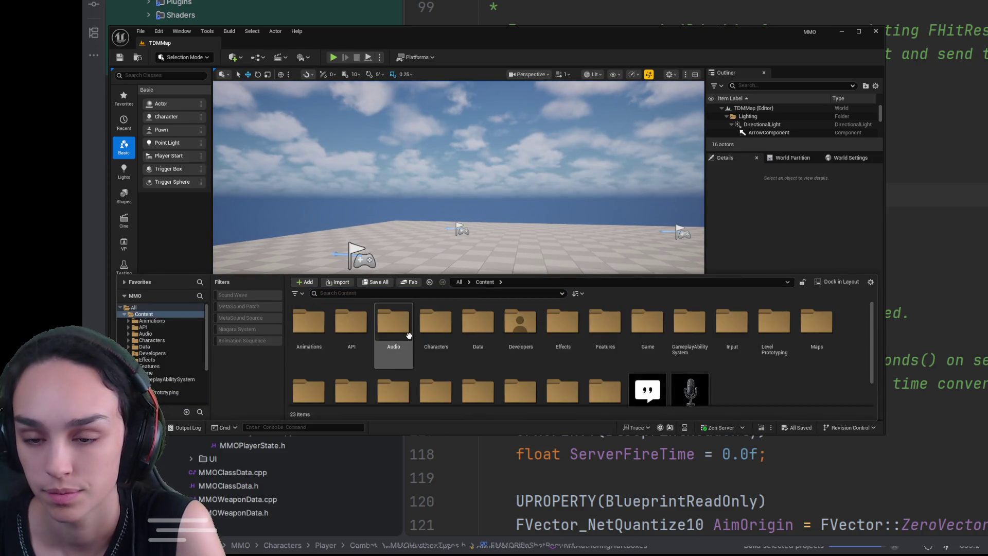
- Go into Content/Data/COmbat/Hurtboxes and discard the wrongly created input config asset
{"action": "double_click", "coordinate": [491, 333]}
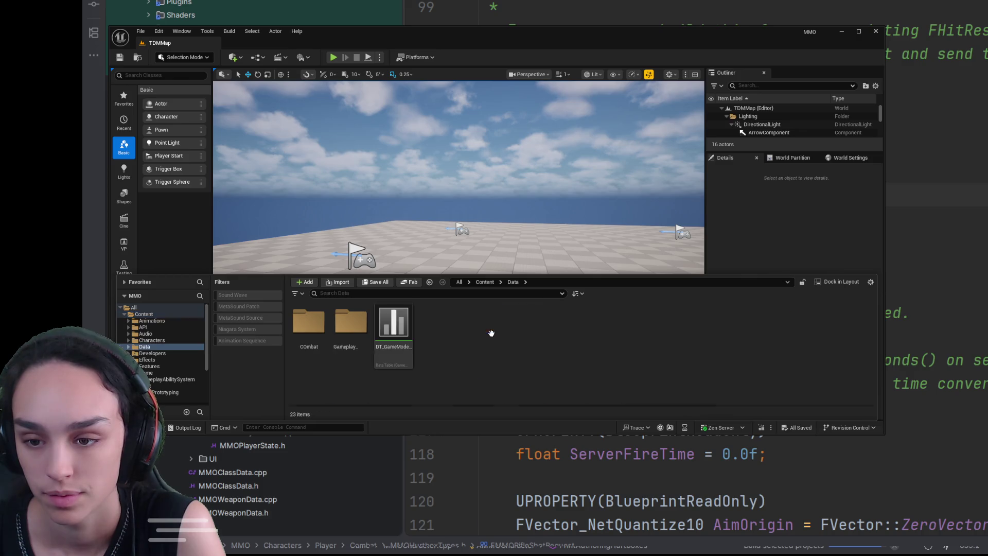
{"action": "double_click", "coordinate": [310, 324]}
{"action": "double_click", "coordinate": [312, 329]}
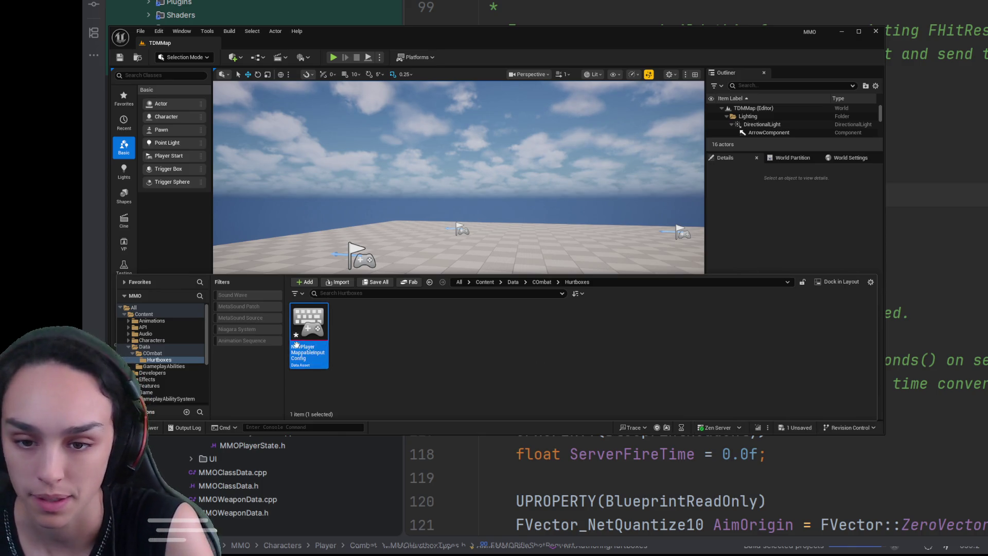
{"action": "key", "text": "Escape"}
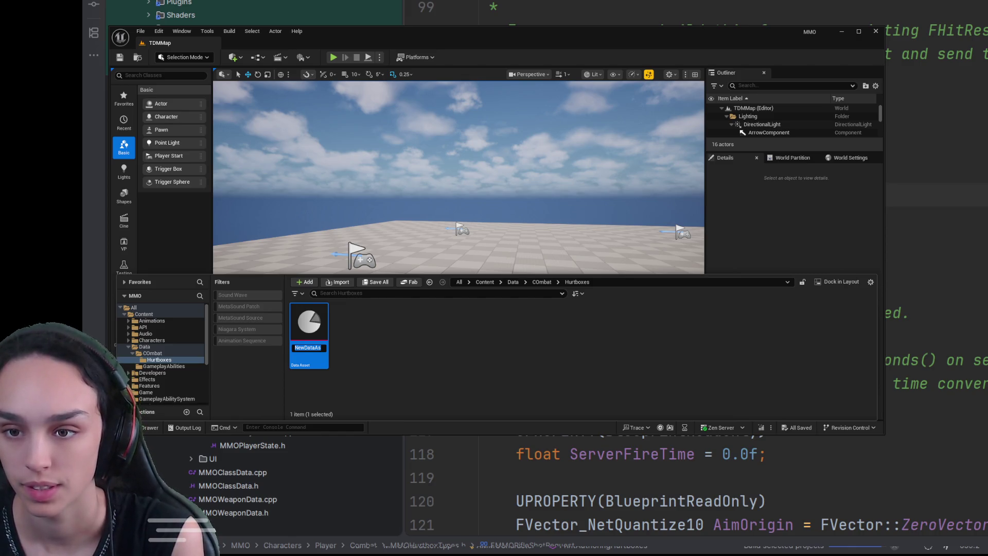
- Name the new data asset DA_HurtboxLayoutData
{"action": "key", "text": "Return"}
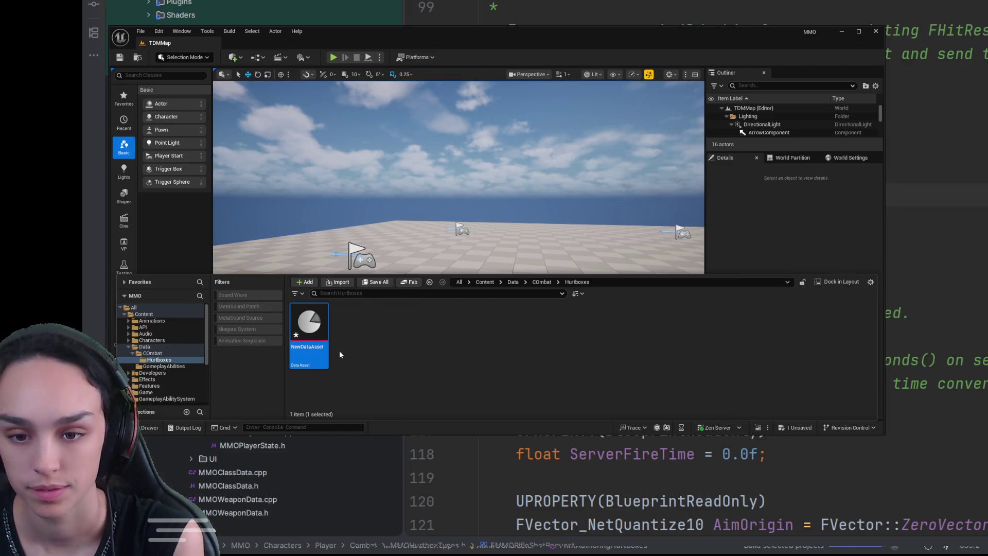
{"action": "key", "text": "F2"}
{"action": "type", "text": "LayoutData"}
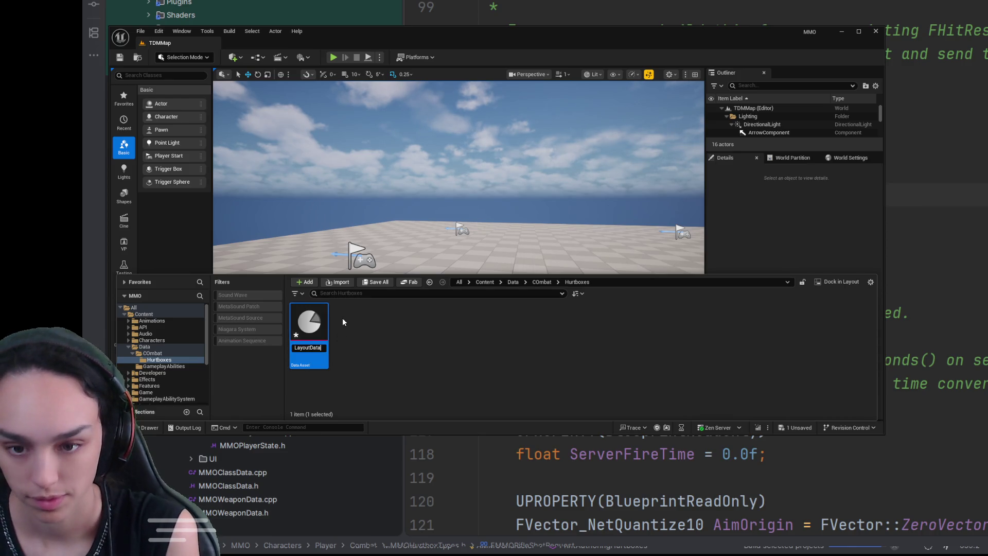
{"action": "key", "text": "Return"}
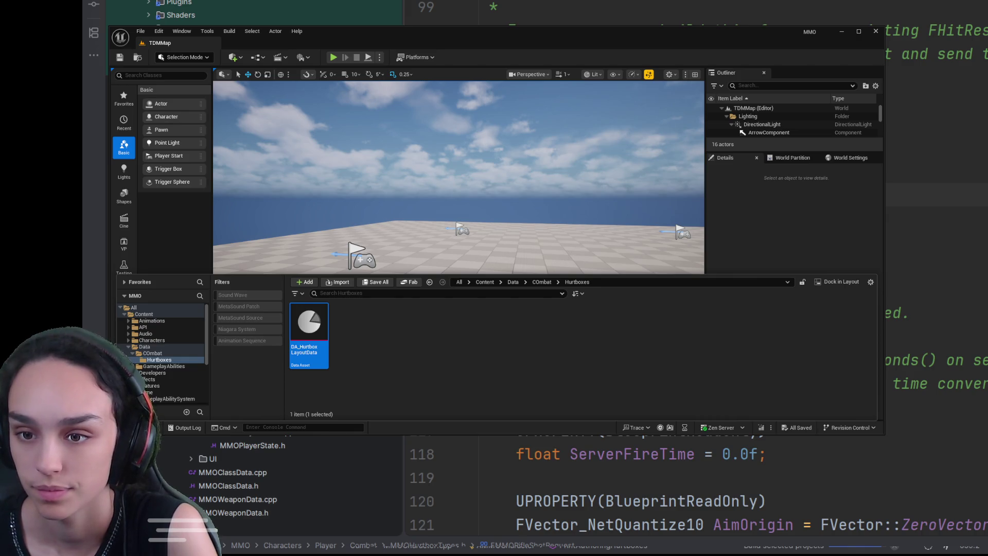
- Inspect DA_HurtboxLayoutData's Layout Tag and empty Hurtboxes list, then close its editor
{"action": "left_click", "coordinate": [389, 368]}
{"action": "left_click", "coordinate": [317, 325]}
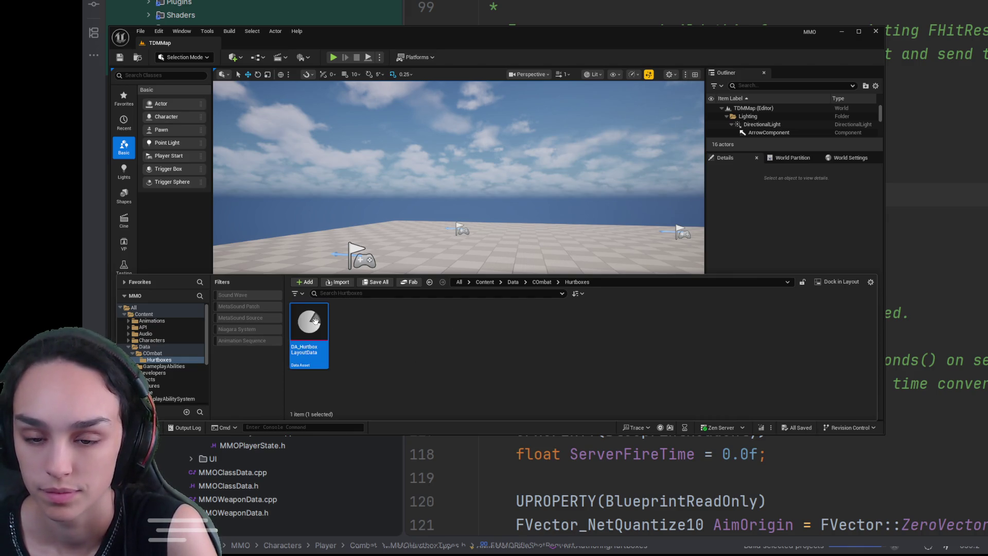
{"action": "key", "text": "ctrl+space"}
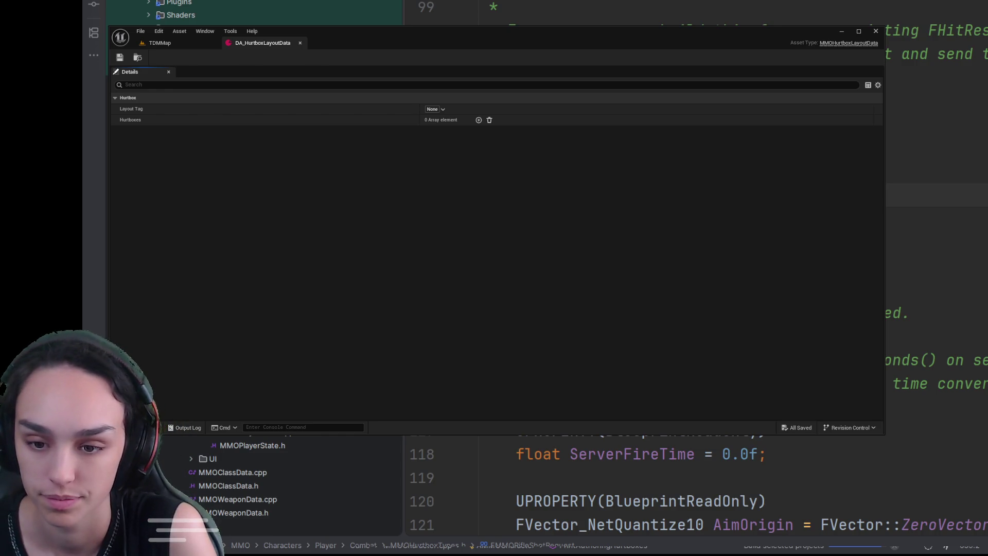
{"action": "left_click", "coordinate": [874, 31]}
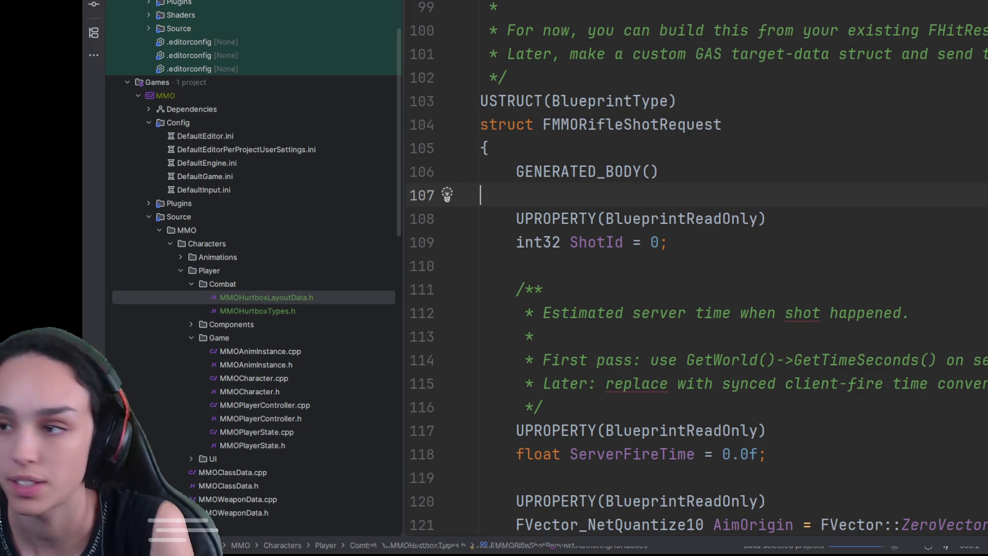
{"action": "key", "text": "ctrl+alt+a"}
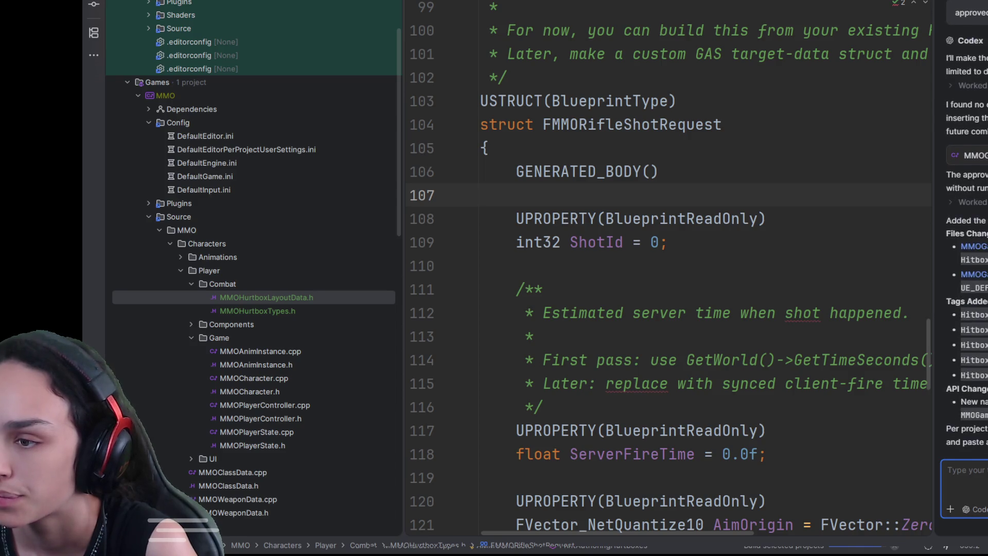
- Review the MMOGameplayTags diff, then ask Codex for the Hitbox layout tag definitions
{"action": "left_click", "coordinate": [970, 409]}
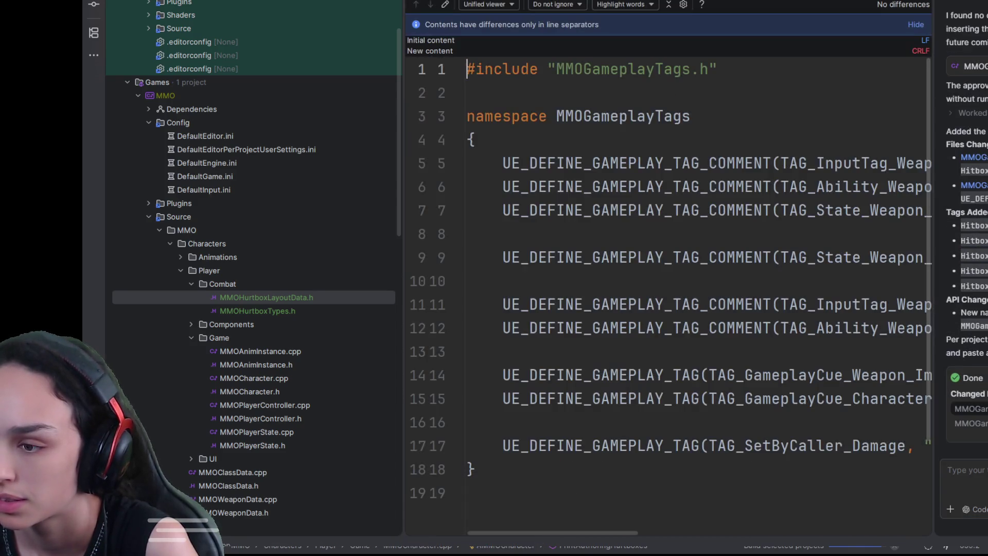
{"action": "left_click", "coordinate": [962, 469]}
{"action": "type", "text": "ca"}
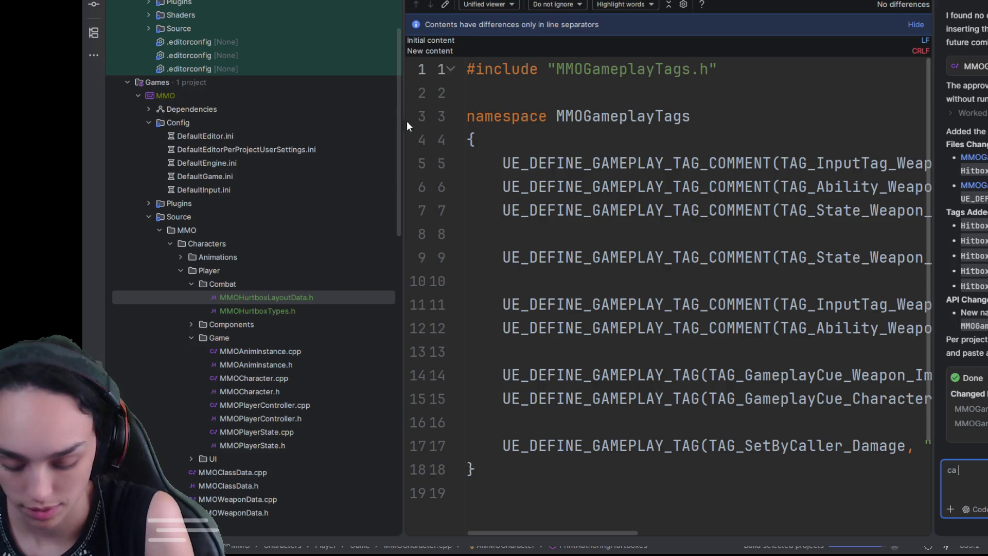
{"action": "type", "text": "n you ad"}
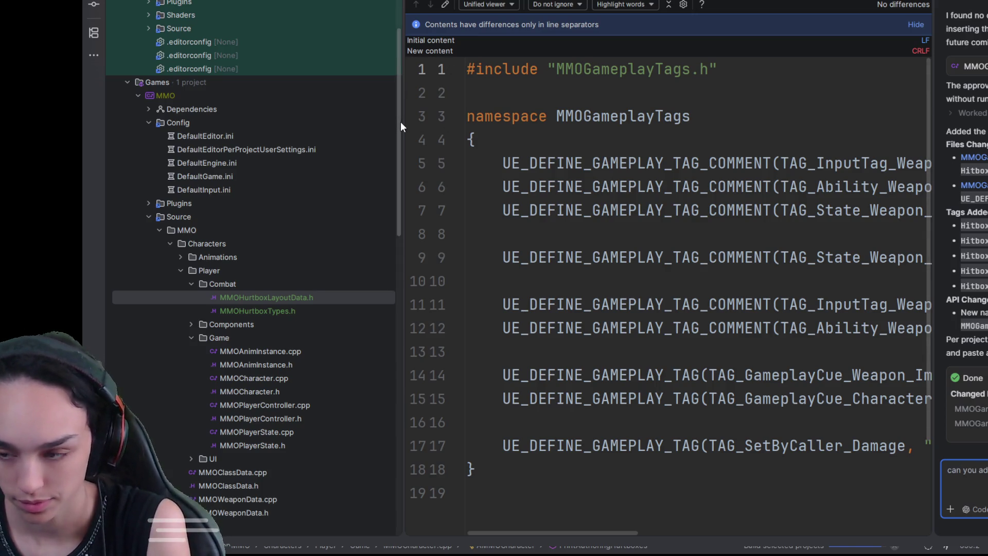
{"action": "key", "text": "Return"}
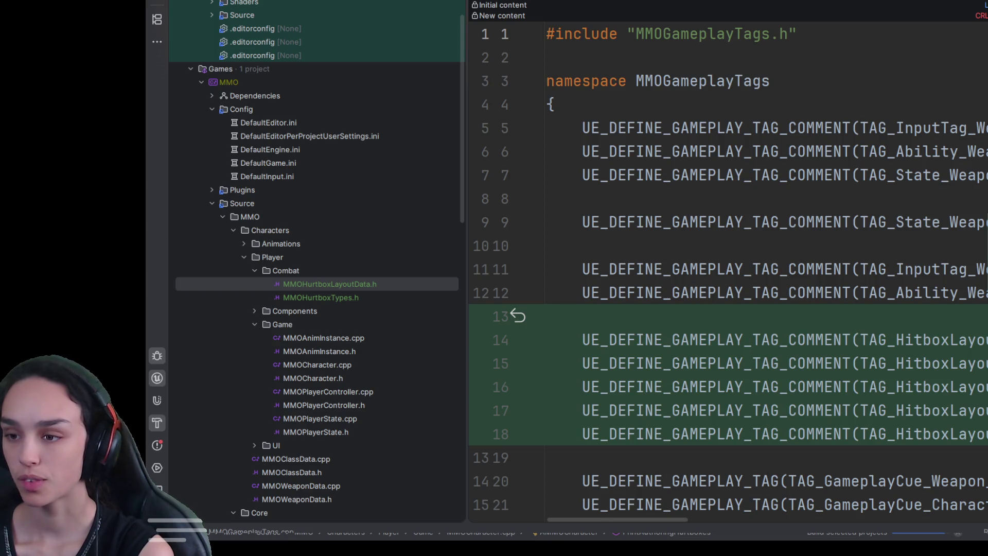
{"action": "key", "text": "F7"}
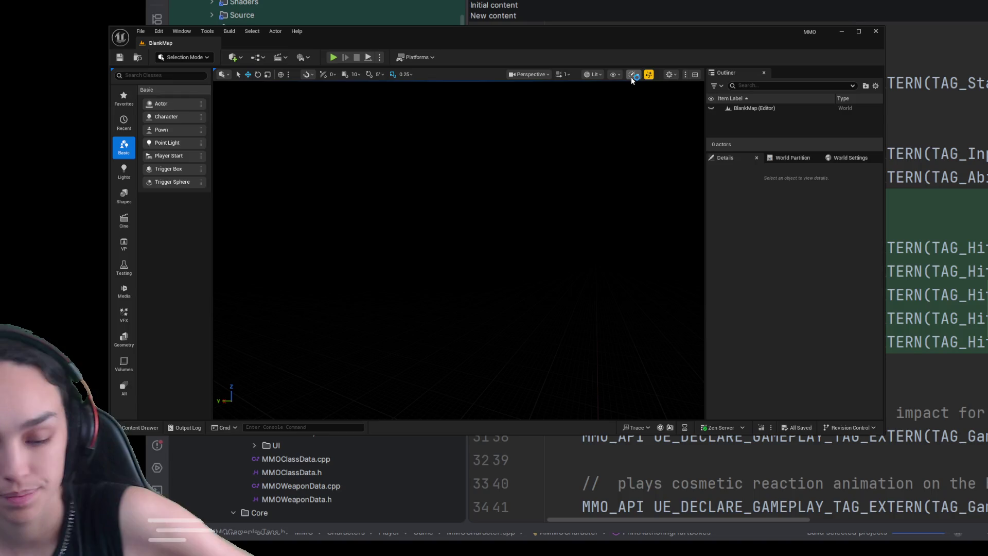
- Set DA_HurtboxLayoutData's Layout Tag to HitboxLayout.Crouching.Hipfire
{"action": "left_click", "coordinate": [137, 424]}
{"action": "double_click", "coordinate": [306, 323]}
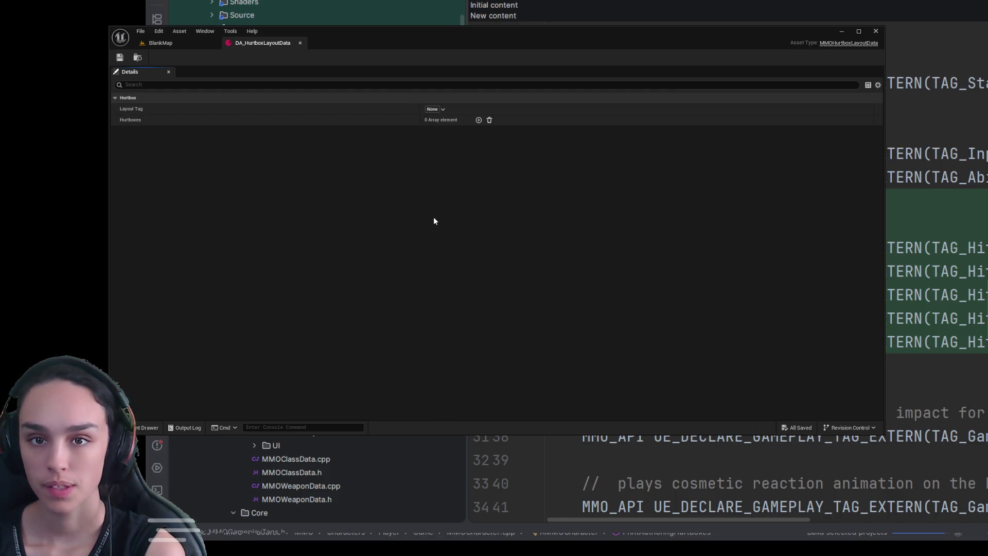
{"action": "key", "text": "ctrl+v"}
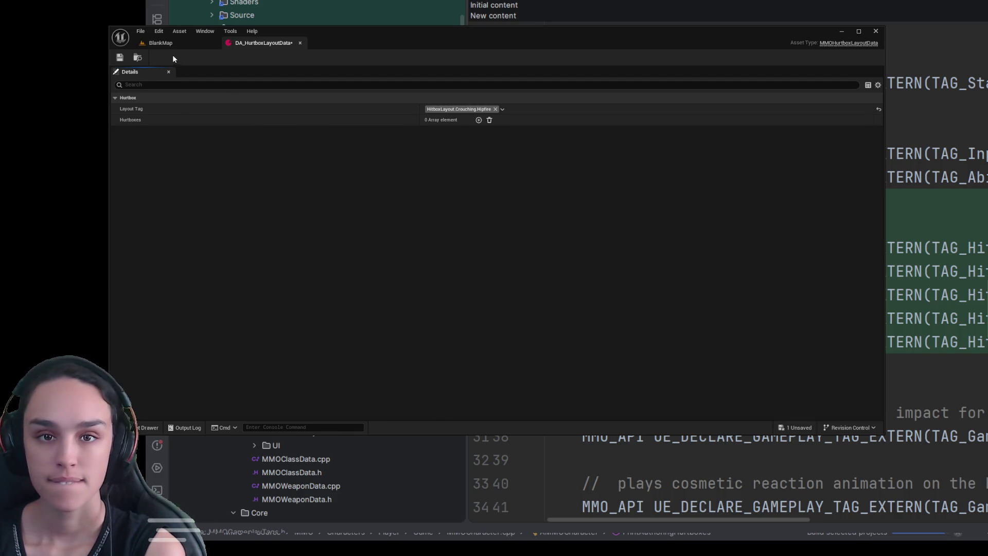
- Rename the data asset to DA_HurtboxHipfire
{"action": "left_click", "coordinate": [144, 427]}
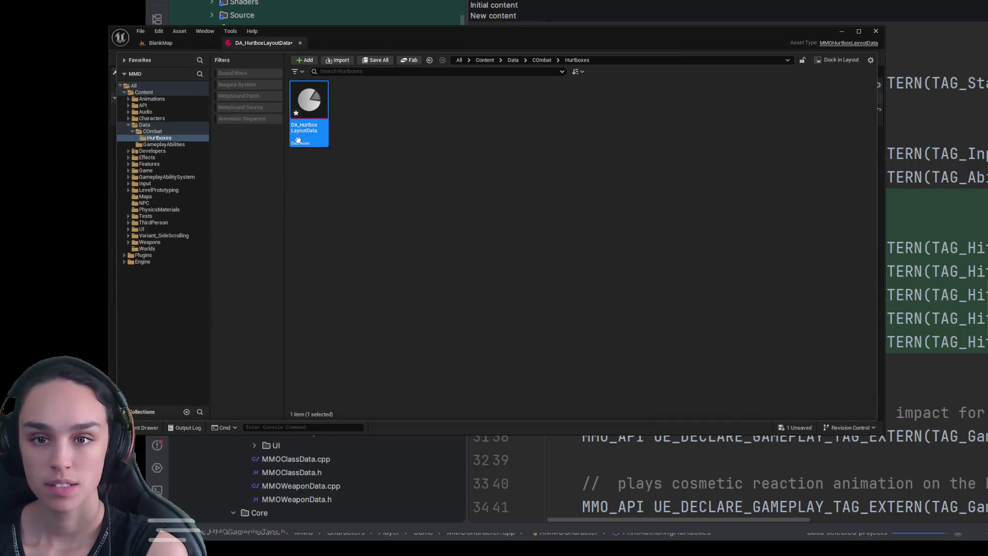
{"action": "key", "text": "F2"}
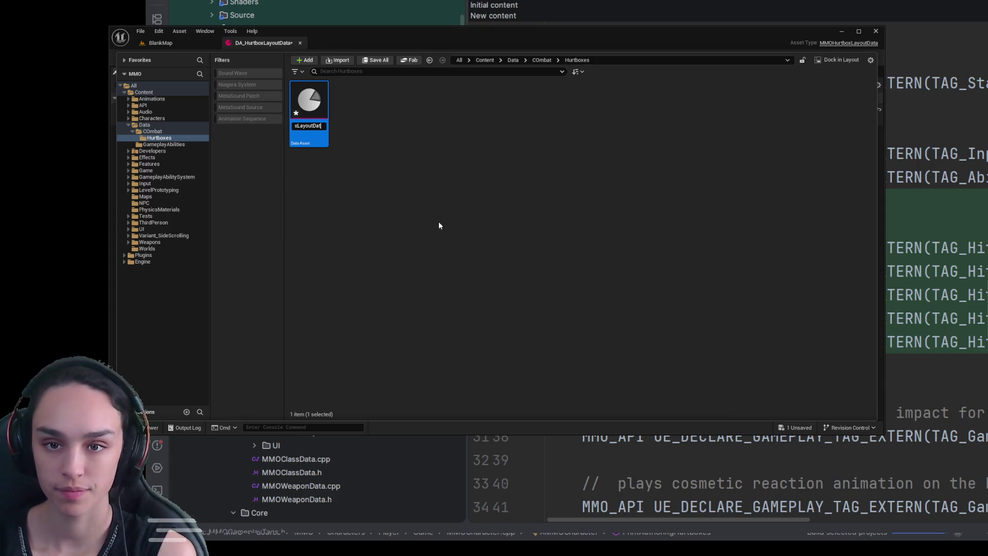
{"action": "key", "text": "Home"}
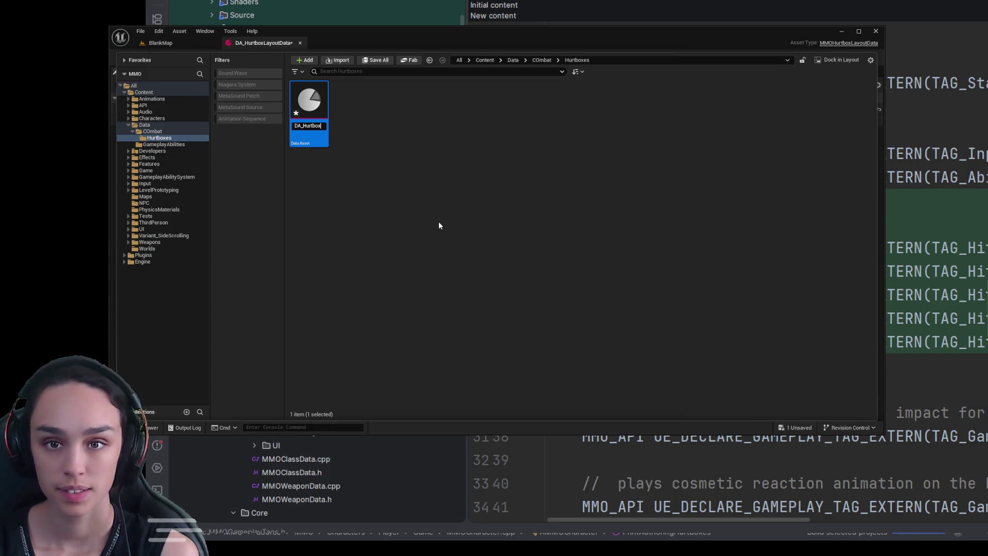
{"action": "type", "text": "Hipfire"}
{"action": "key", "text": "Return"}
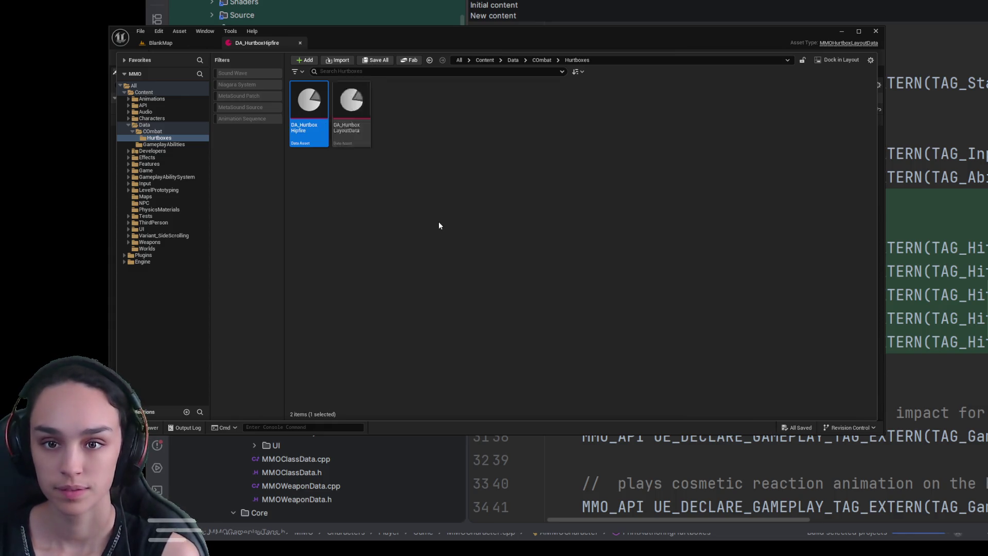
{"action": "left_click", "coordinate": [278, 41]}
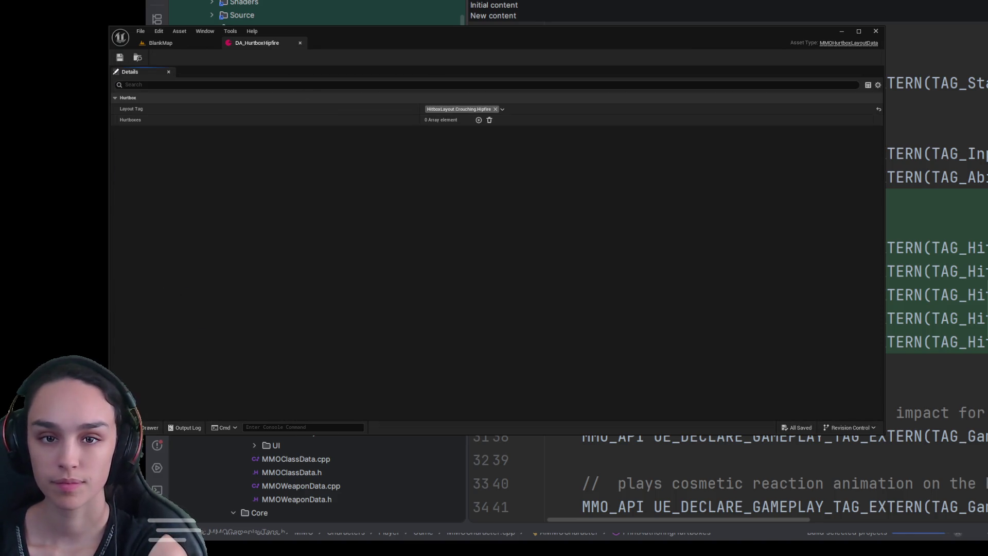
- Add a first hurtbox to the Hurtboxes array and name it Head
{"action": "left_click", "coordinate": [478, 119]}
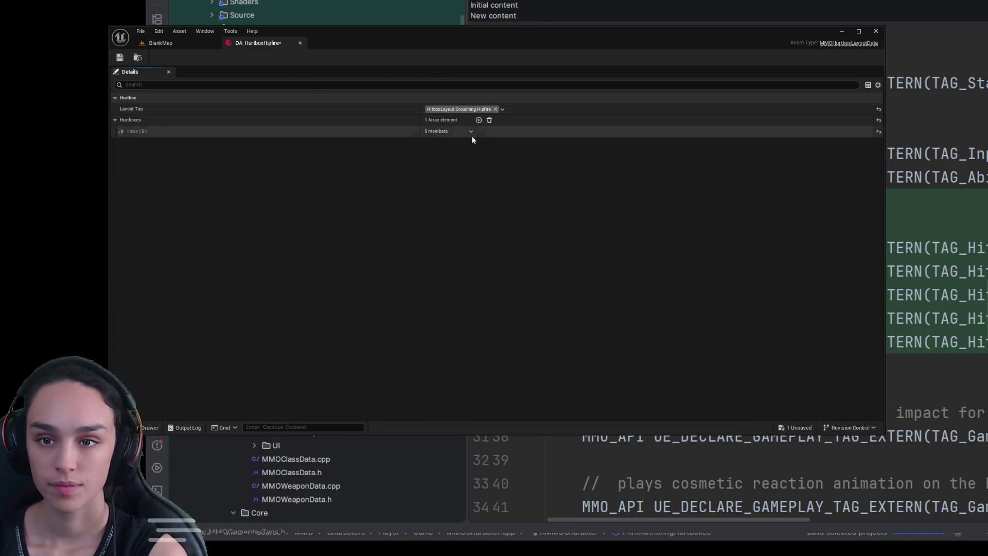
{"action": "left_click", "coordinate": [122, 132]}
{"action": "left_click", "coordinate": [448, 142]}
{"action": "type", "text": "Head"}
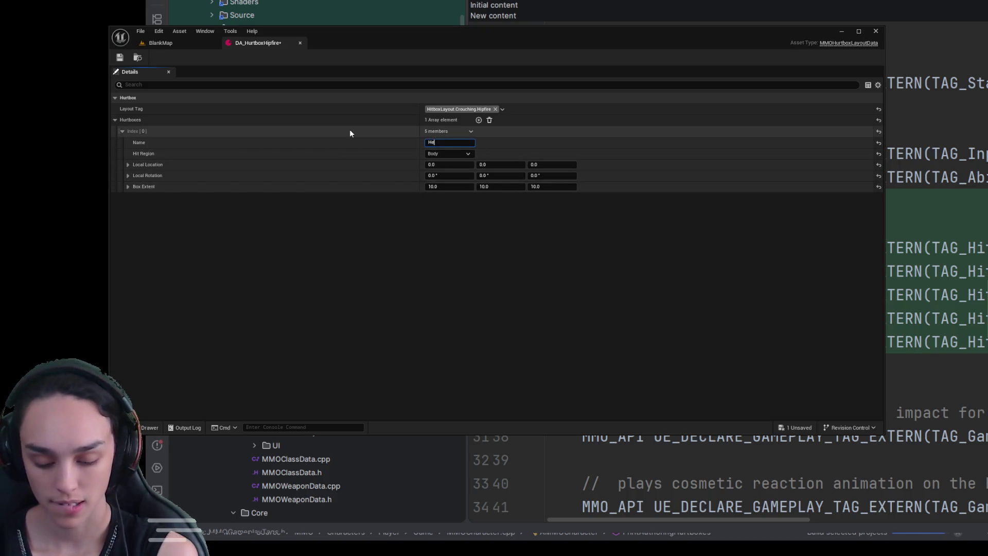
{"action": "key", "text": "Return"}
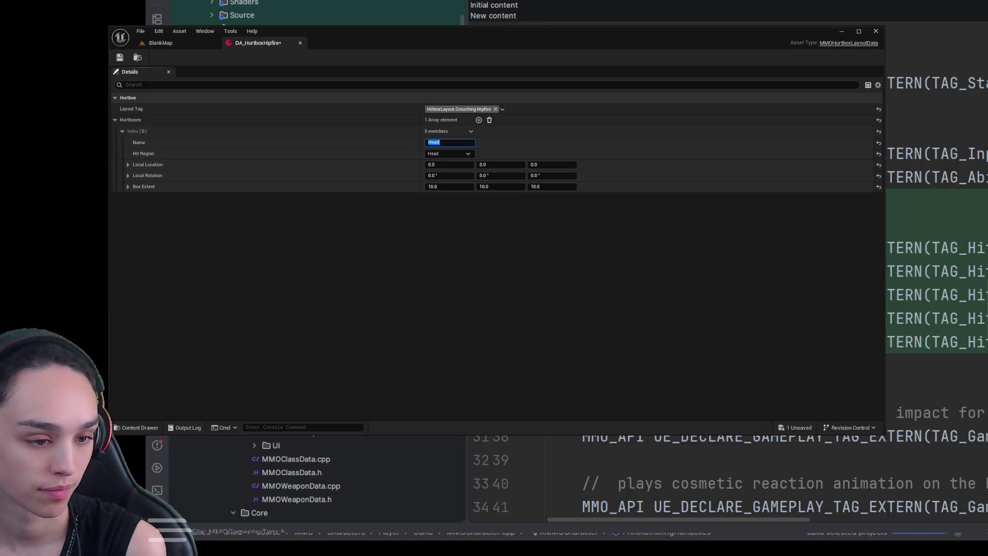
- Give Head Local Location 12, 6, 76 and Box Extent 12, 10, 12
{"action": "left_click", "coordinate": [447, 165]}
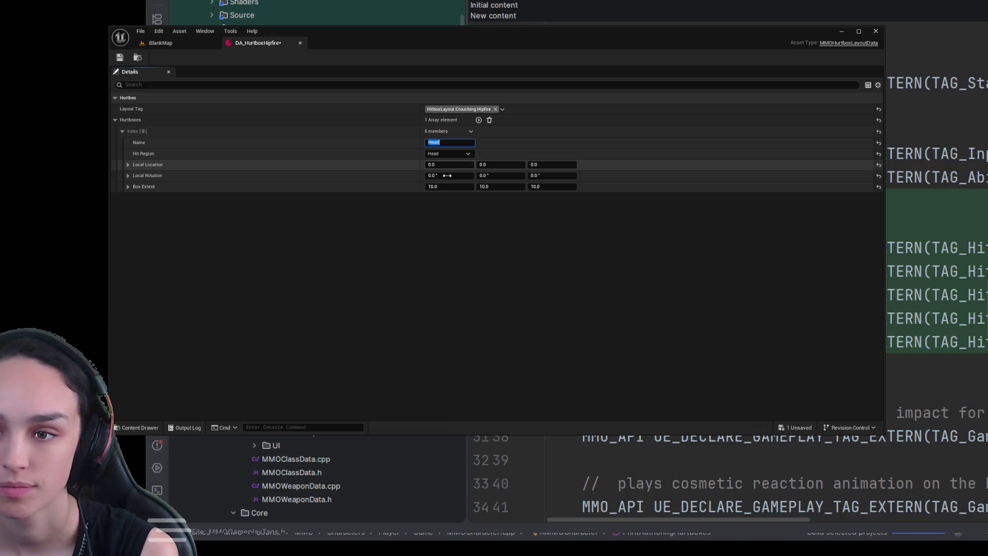
{"action": "type", "text": "12"}
{"action": "key", "text": "Tab"}
{"action": "type", "text": "6"}
{"action": "key", "text": "Tab"}
{"action": "type", "text": "7"}
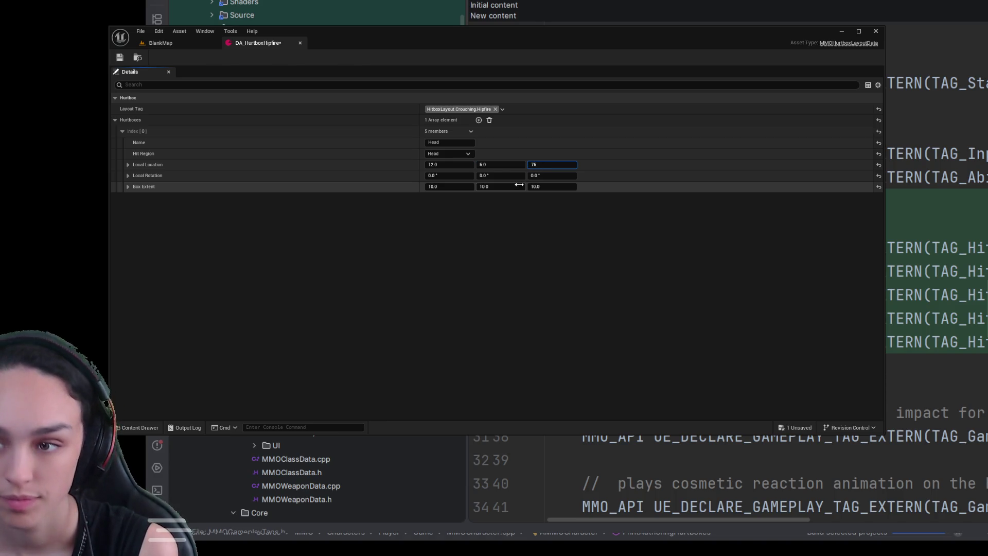
{"action": "left_click", "coordinate": [440, 187]}
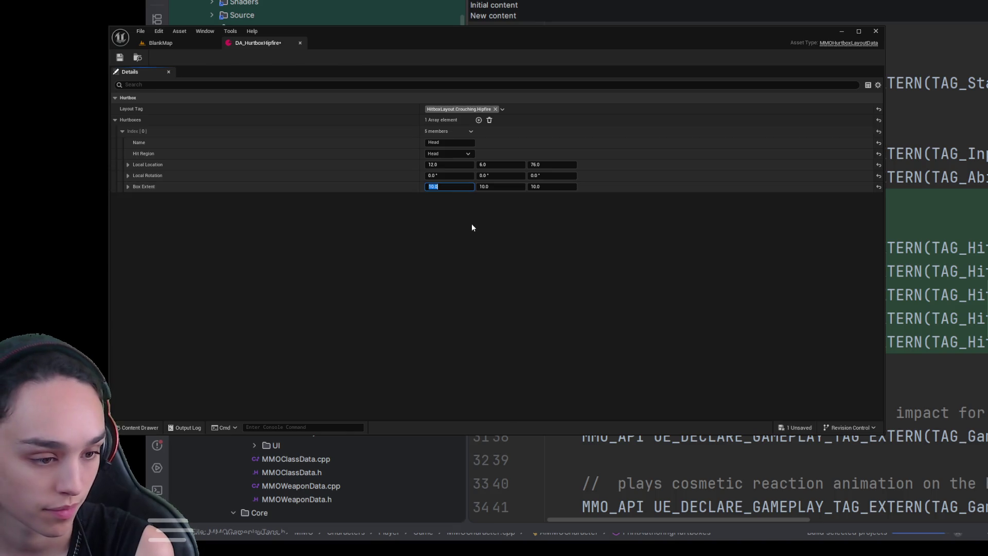
{"action": "type", "text": "12"}
{"action": "key", "text": "Tab"}
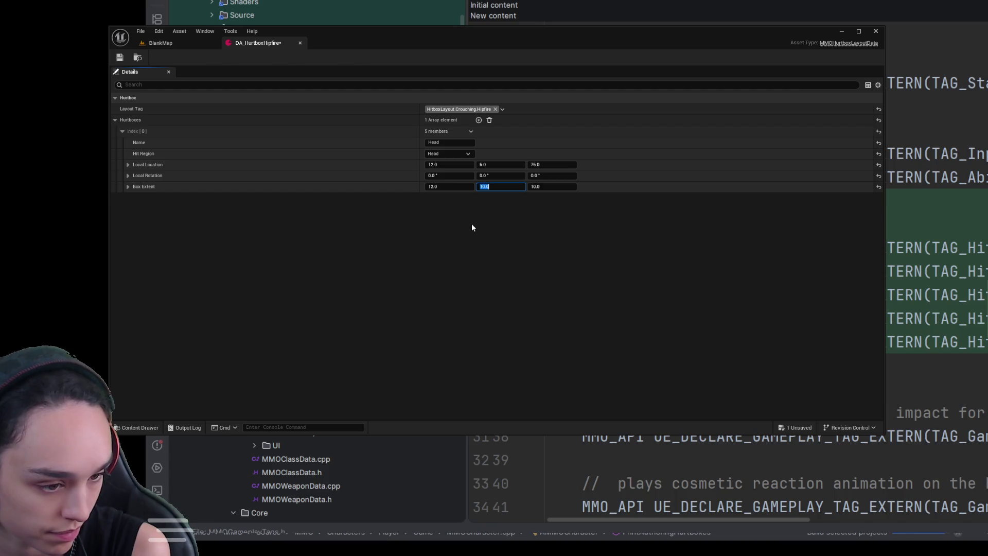
{"action": "key", "text": "Tab"}
{"action": "type", "text": "12"}
{"action": "key", "text": "Return"}
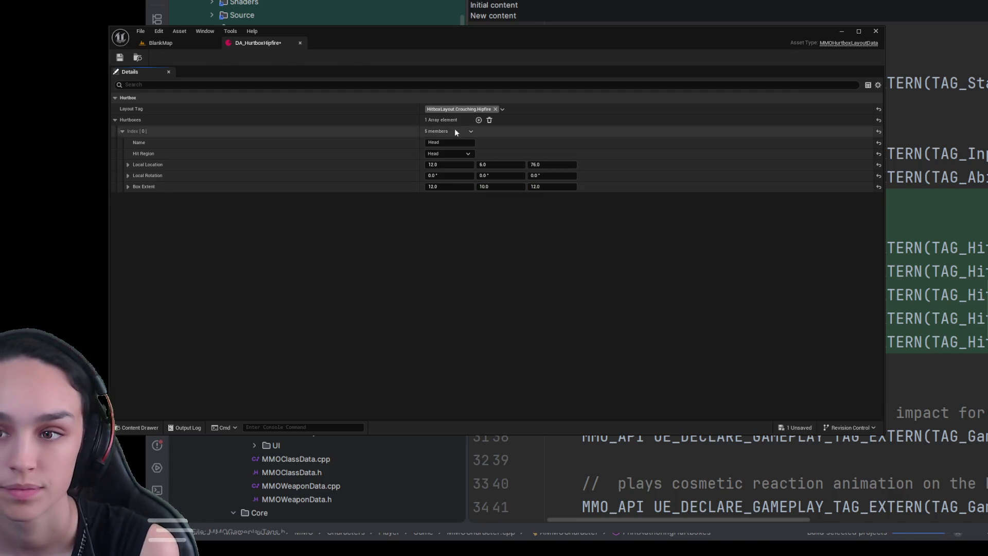
- Add a second hurtbox entry named Chest
{"action": "left_click", "coordinate": [478, 120]}
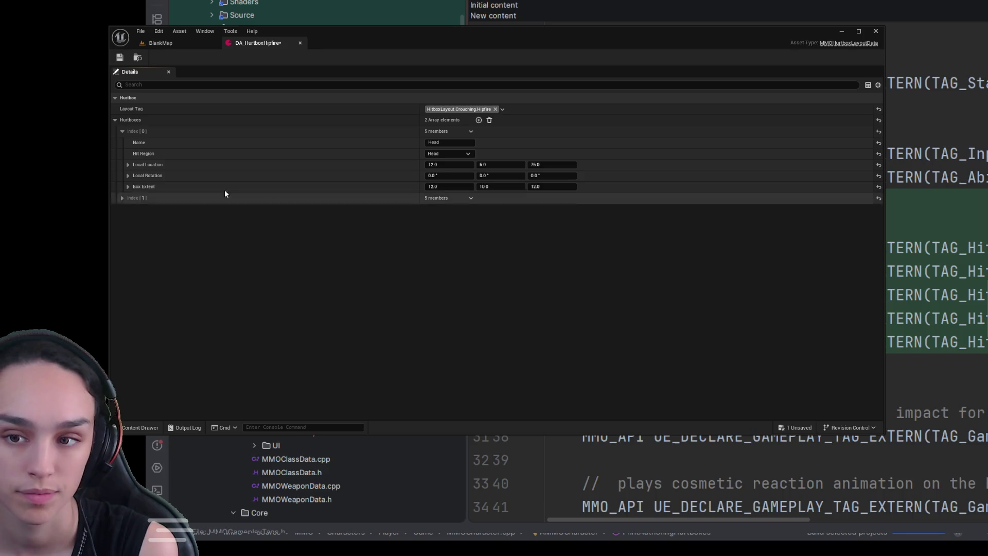
{"action": "left_click", "coordinate": [121, 197]}
{"action": "left_click", "coordinate": [449, 209]}
{"action": "type", "text": "Chest"}
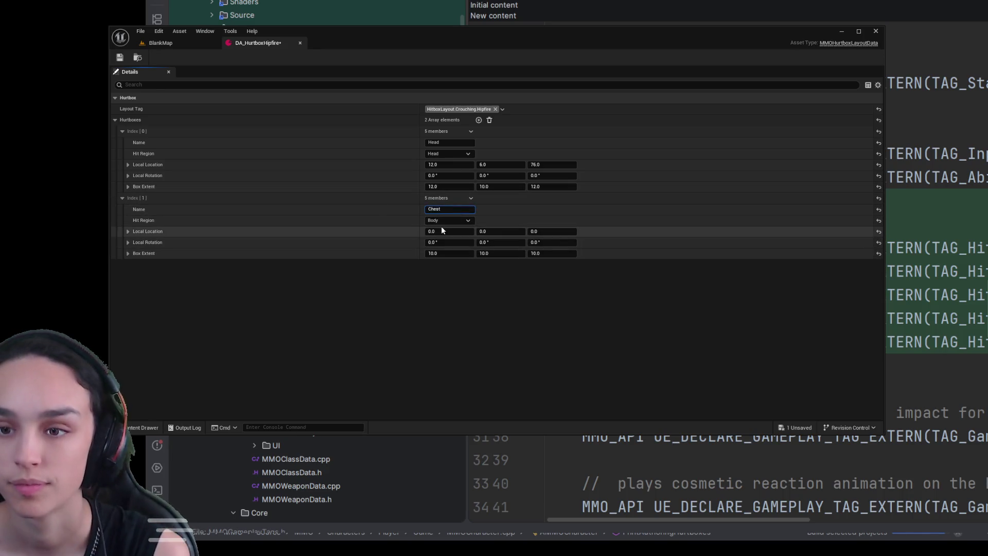
{"action": "key", "text": "Return"}
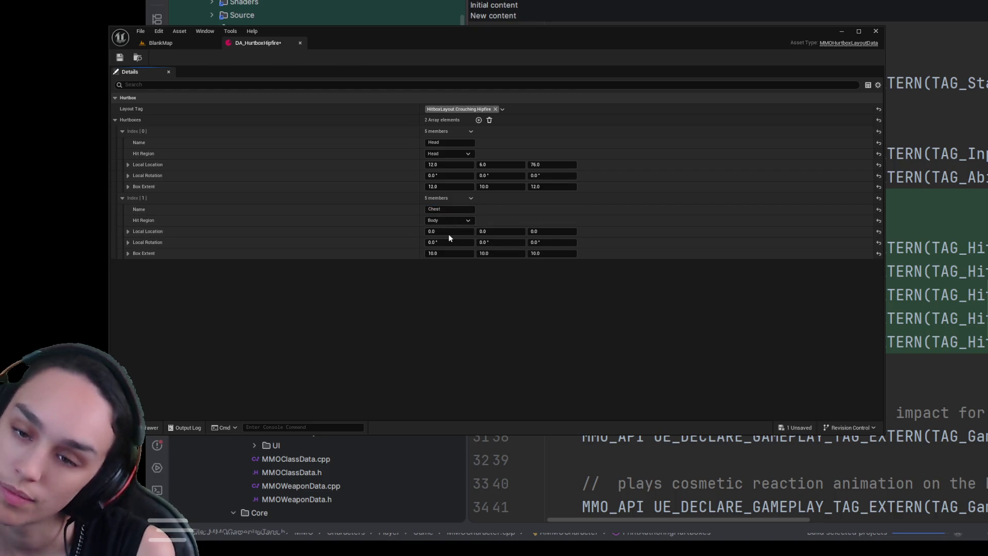
- Give Chest location 0, 6, 43 and extent 18, 28, 21, then add a third hurtbox entry
{"action": "left_click", "coordinate": [448, 232]}
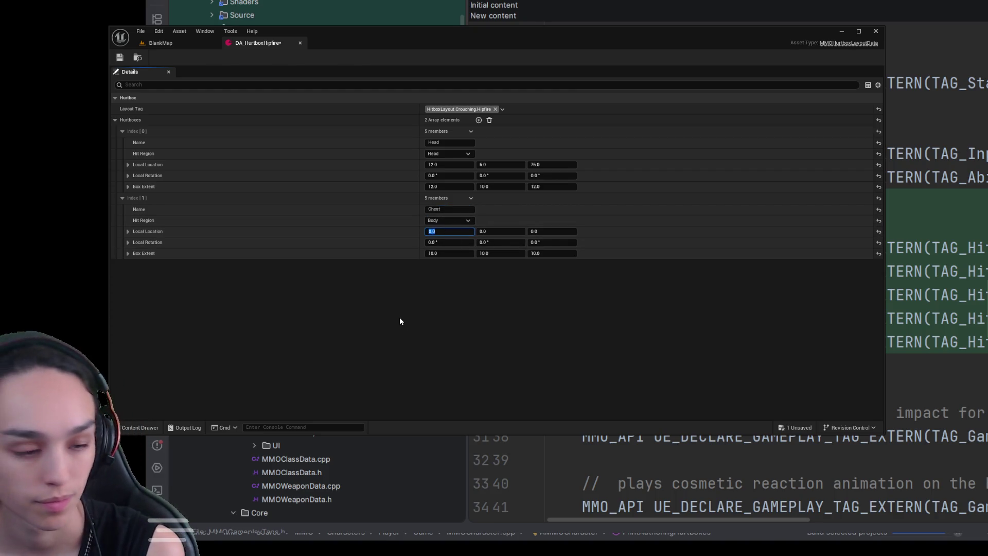
{"action": "key", "text": "Tab"}
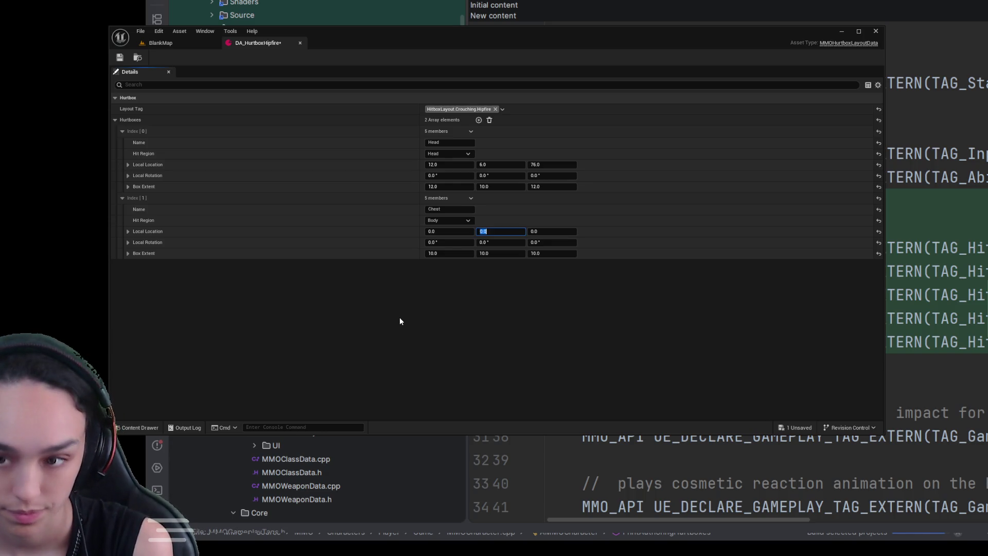
{"action": "type", "text": "6"}
{"action": "key", "text": "Tab"}
{"action": "type", "text": "43"}
{"action": "left_click", "coordinate": [447, 254]}
{"action": "type", "text": "18"}
{"action": "key", "text": "Tab"}
{"action": "type", "text": "28"}
{"action": "key", "text": "Tab"}
{"action": "type", "text": "21"}
{"action": "key", "text": "Return"}
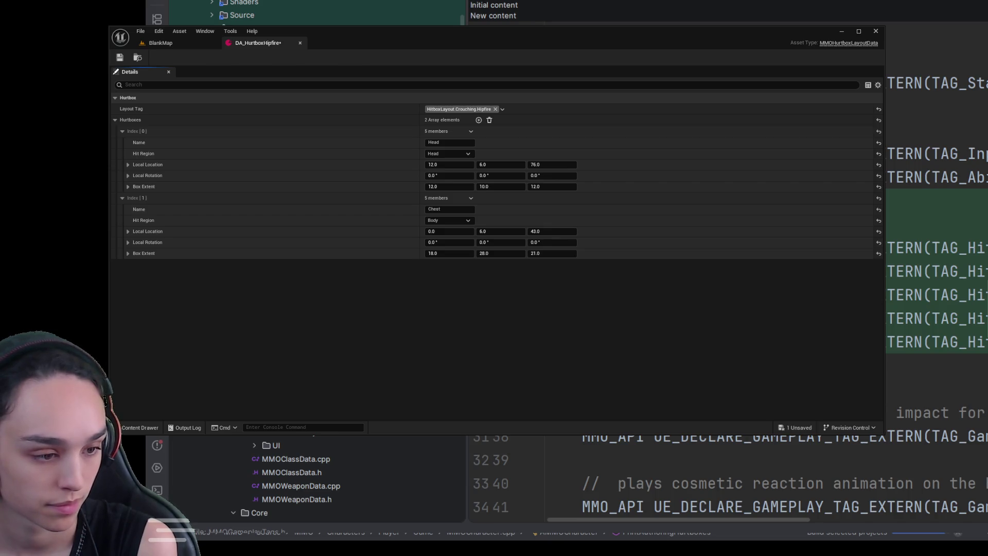
{"action": "left_click", "coordinate": [478, 120]}
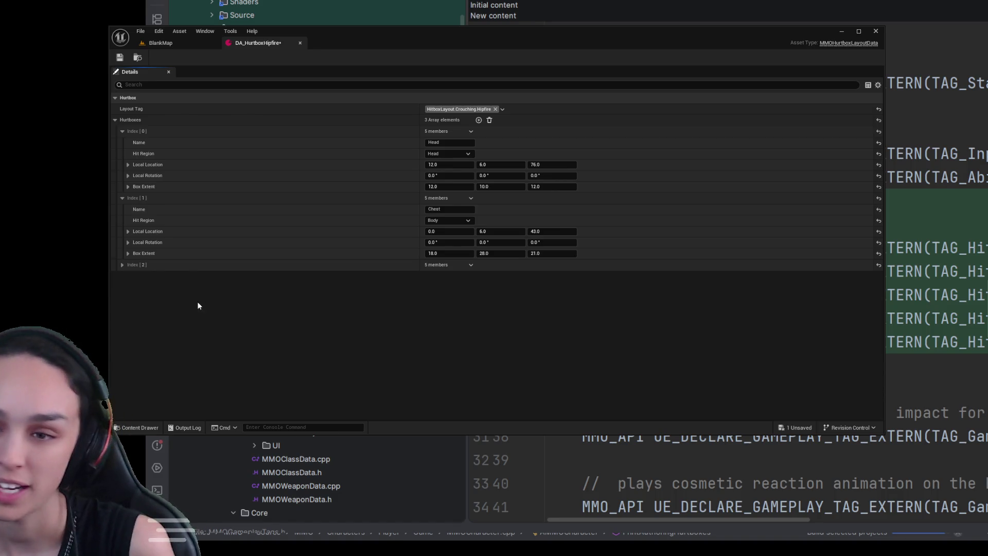
{"action": "left_click", "coordinate": [125, 267]}
- Name the third hurtbox Pelvis and set its location Z to 6
{"action": "left_click", "coordinate": [447, 276]}
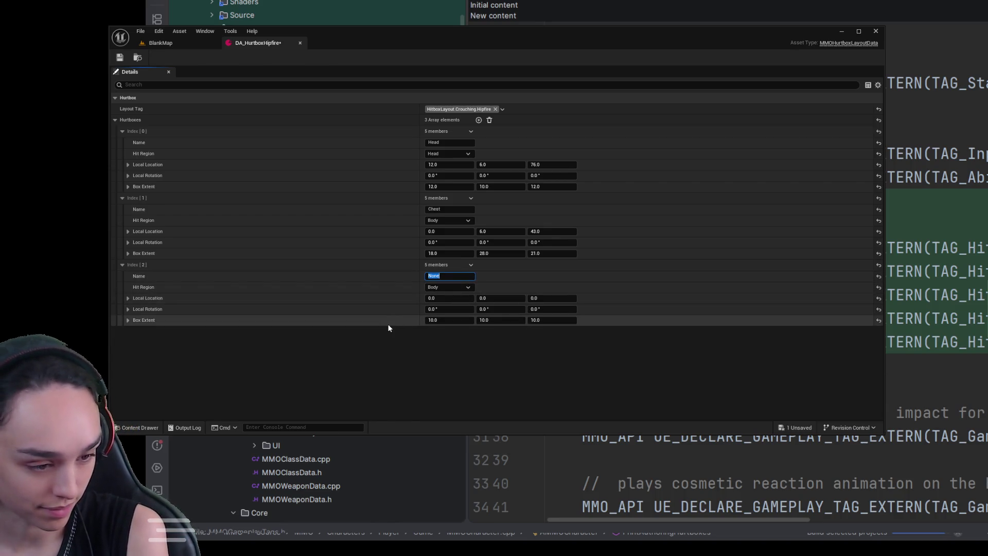
{"action": "type", "text": "Pelvis"}
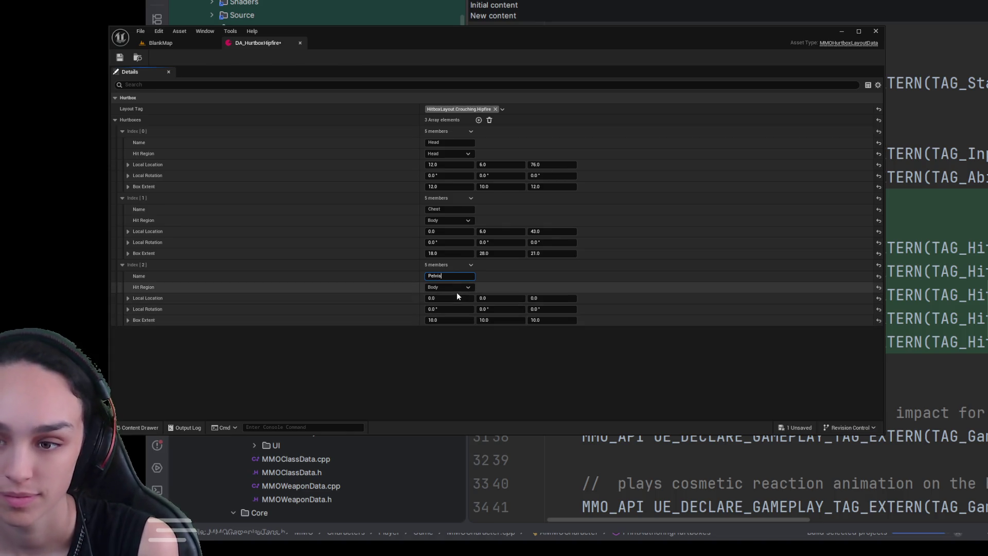
{"action": "left_click", "coordinate": [454, 297]}
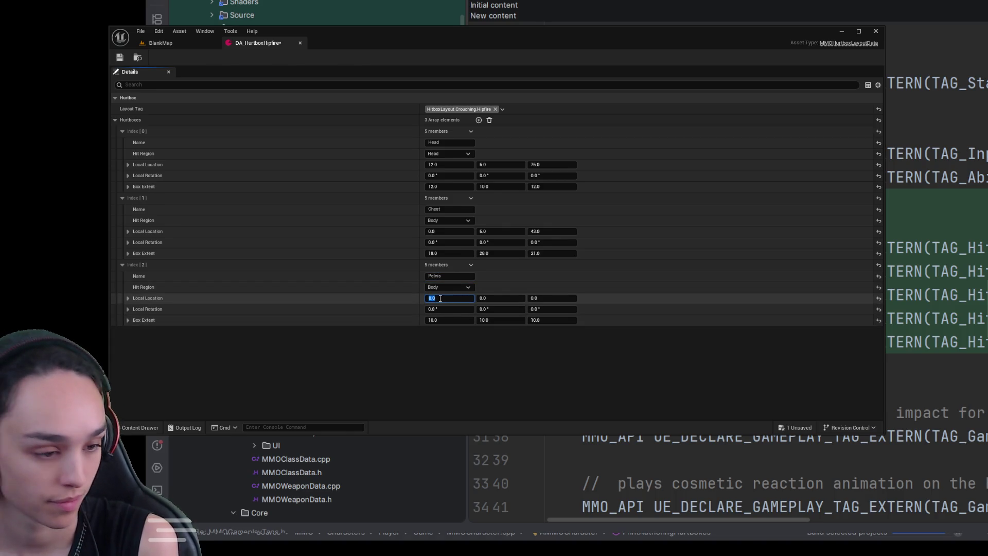
{"action": "key", "text": "Tab"}
{"action": "key", "text": "Tab"}
{"action": "type", "text": "6"}
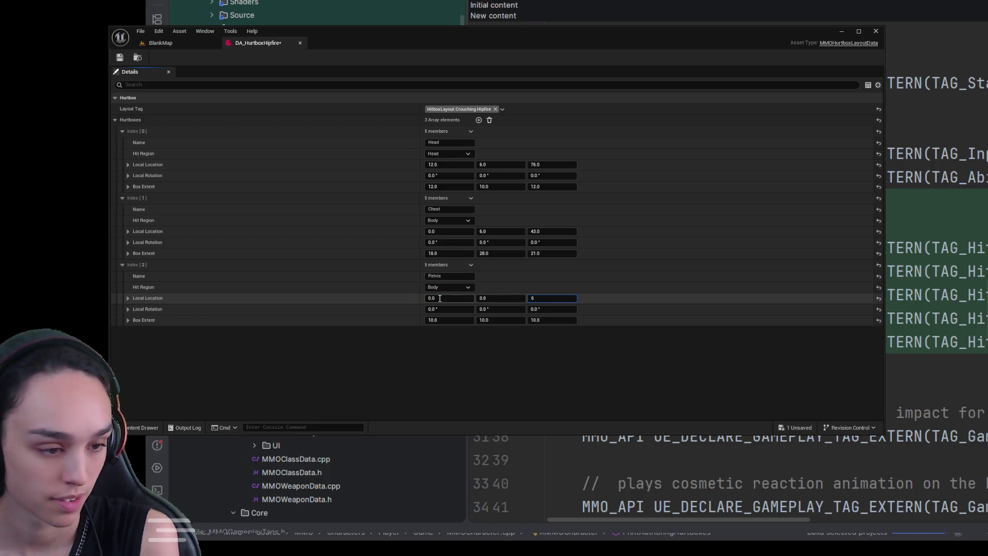
- Give Pelvis Box Extent 20, 8, 6 and add a fourth hurtbox entry
{"action": "left_click", "coordinate": [437, 320]}
{"action": "type", "text": "2"}
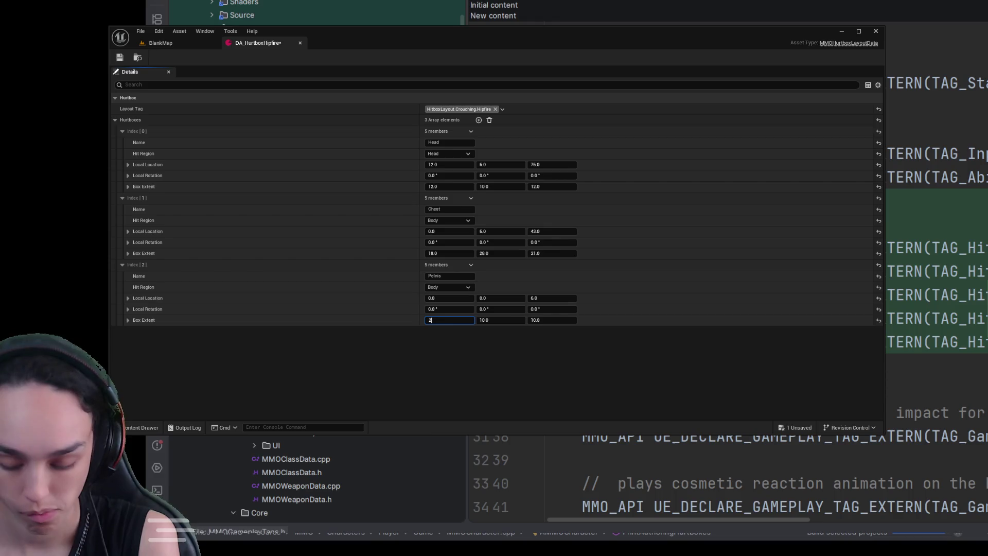
{"action": "type", "text": "0"}
{"action": "key", "text": "Tab"}
{"action": "type", "text": "8"}
{"action": "key", "text": "Tab"}
{"action": "type", "text": "6"}
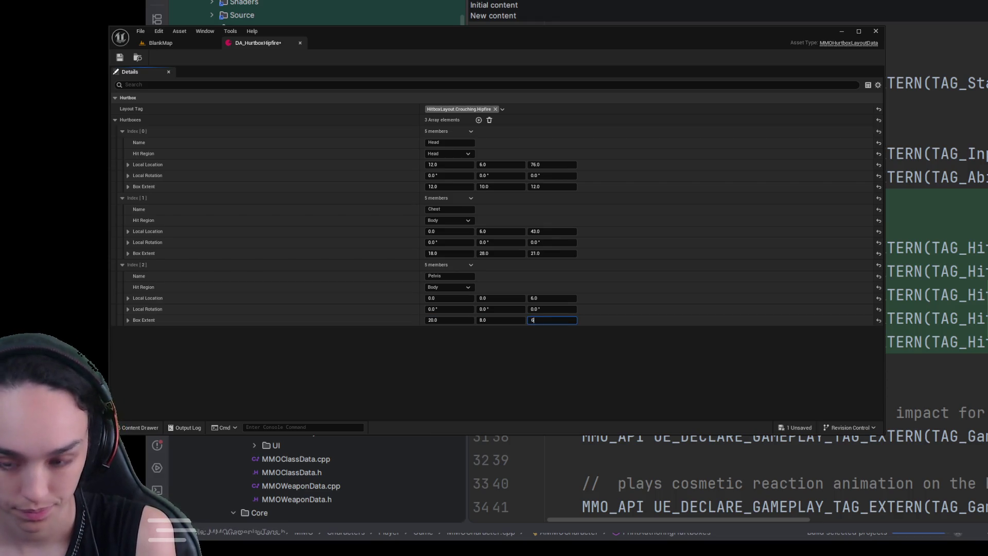
{"action": "key", "text": "Return"}
{"action": "left_click", "coordinate": [480, 121]}
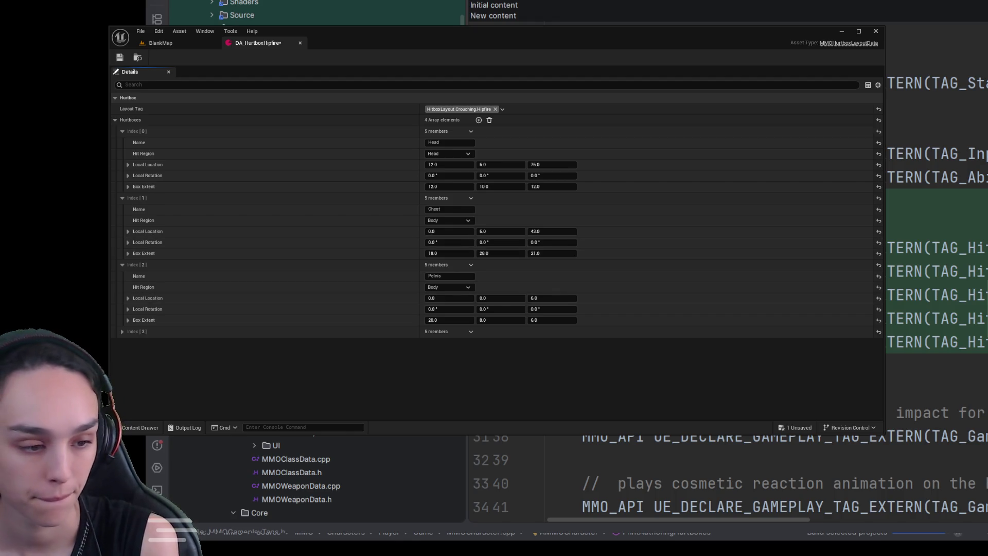
{"action": "left_click", "coordinate": [448, 276]}
- Rename the third hurtbox RightUpperArm with location 2.5, 26, 46
{"action": "type", "text": "RightUppe"}
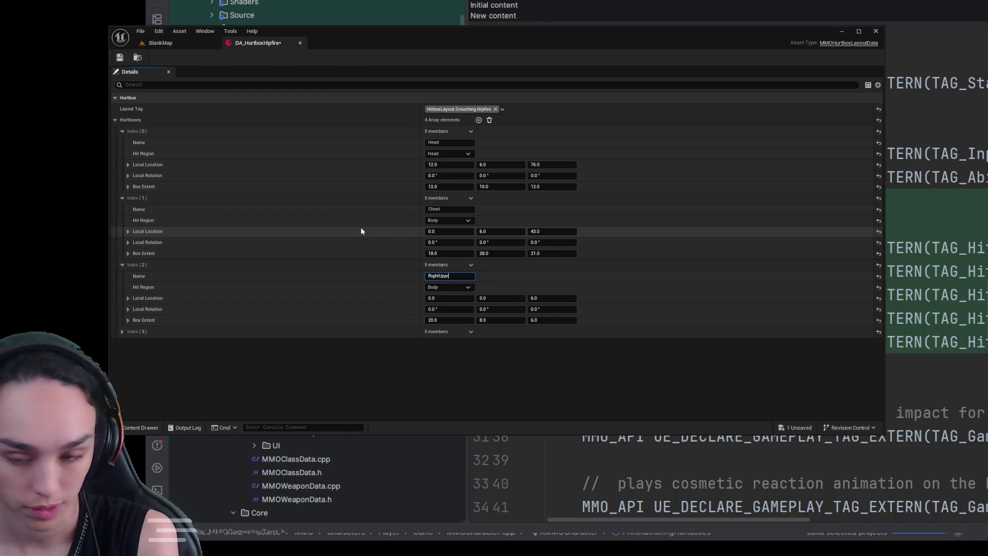
{"action": "type", "text": "rArm"}
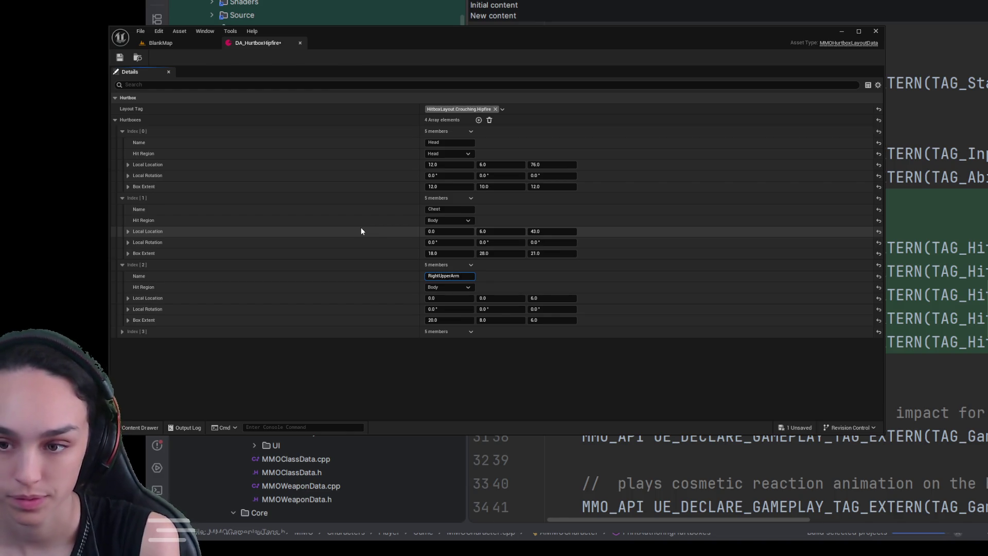
{"action": "left_click", "coordinate": [448, 298]}
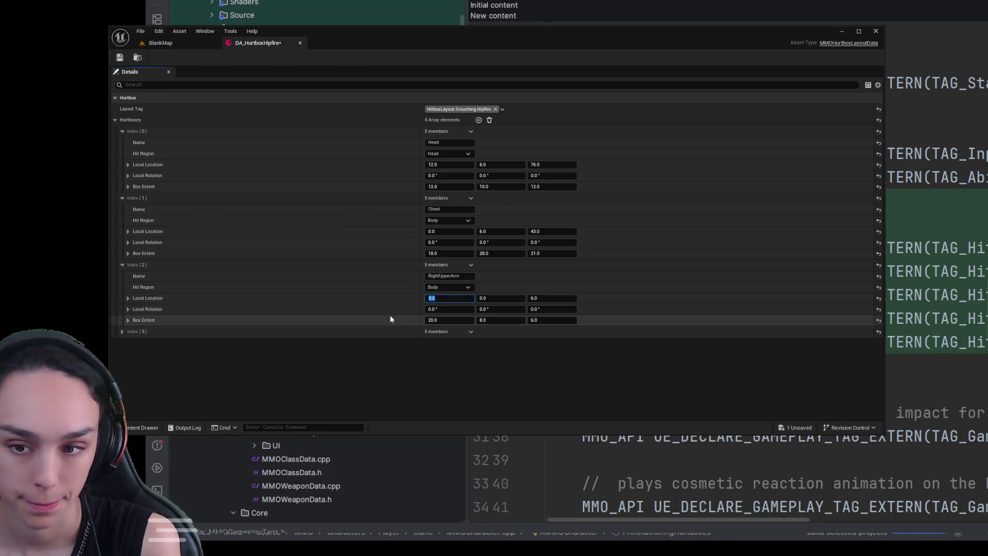
{"action": "type", "text": "2.5"}
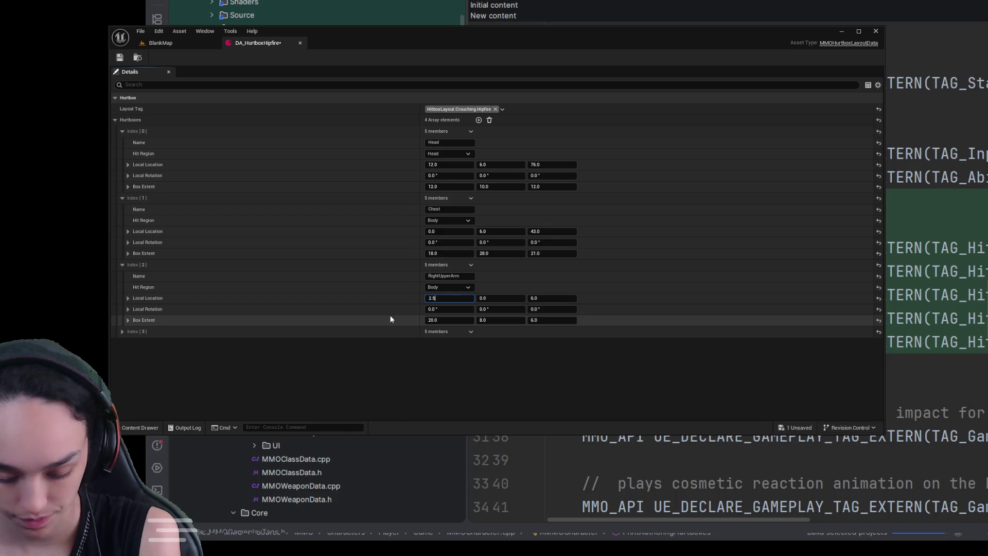
{"action": "key", "text": "Tab"}
{"action": "type", "text": "26"}
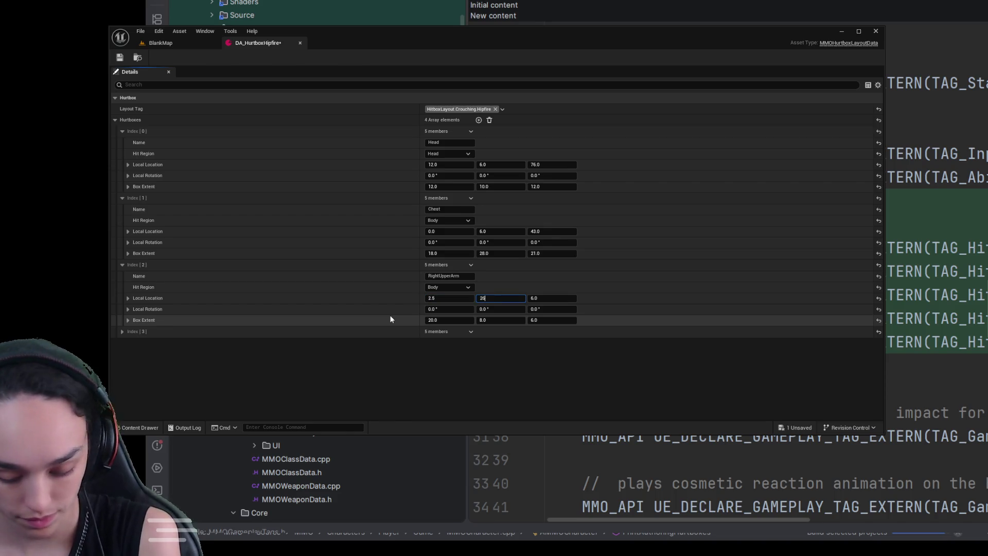
{"action": "key", "text": "Tab"}
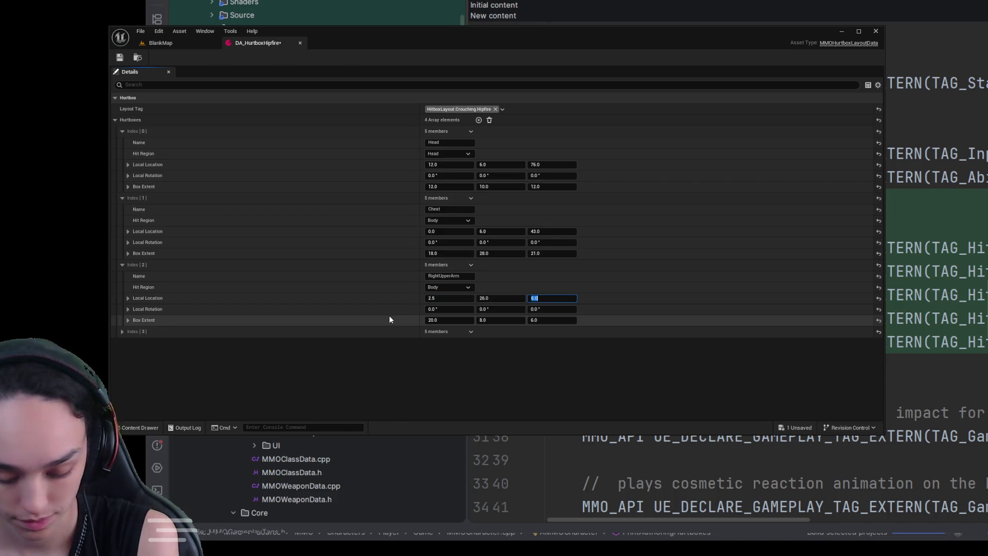
{"action": "type", "text": "46"}
{"action": "left_click", "coordinate": [445, 320]}
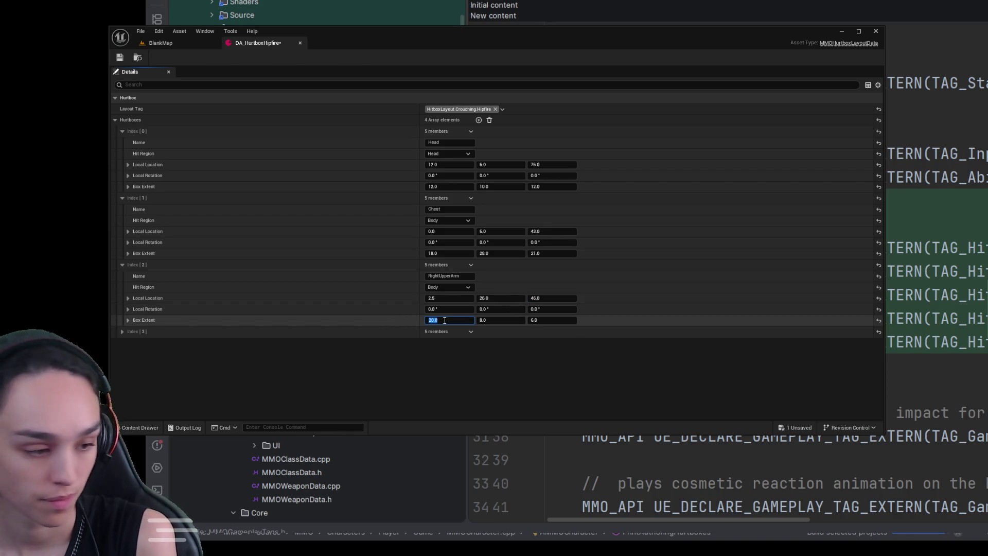
- Set RightUpperArm's Local Rotation to 17, 0, -20
{"action": "left_click", "coordinate": [455, 305]}
{"action": "type", "text": "17"}
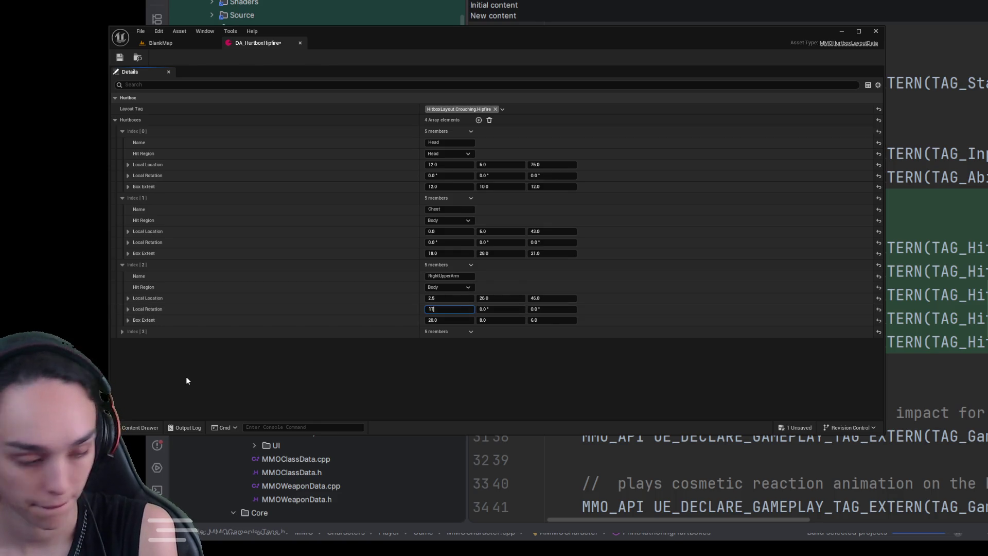
{"action": "key", "text": "Tab"}
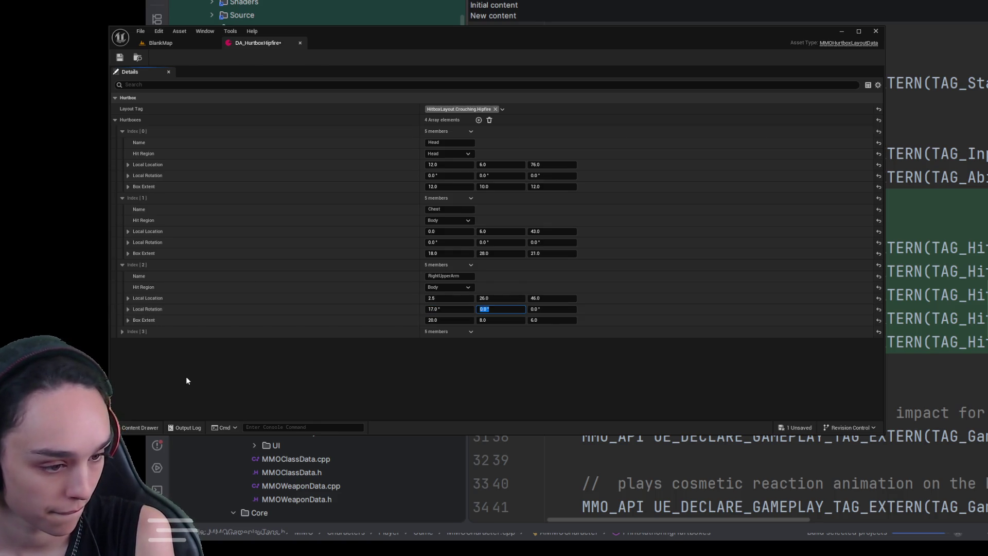
{"action": "type", "text": "0"}
{"action": "key", "text": "Tab"}
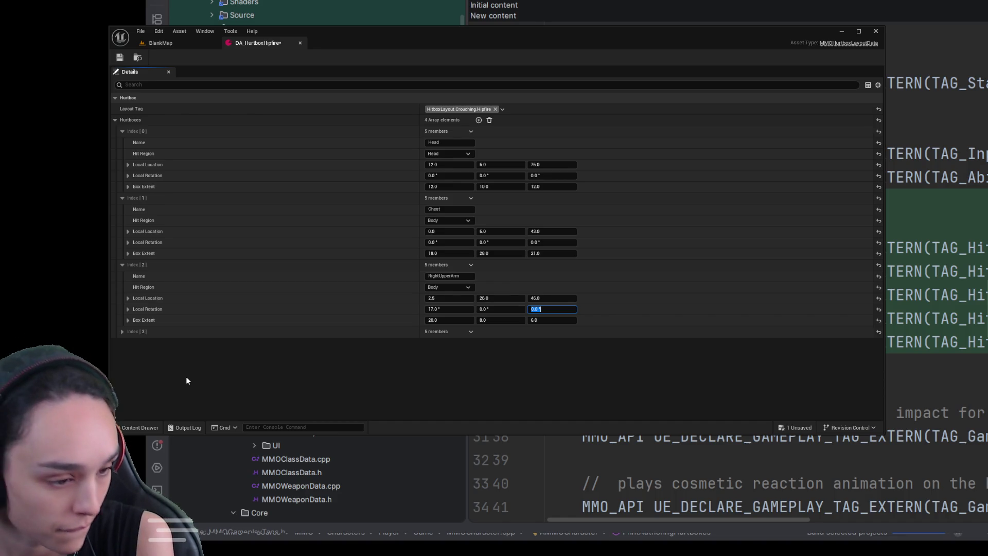
{"action": "type", "text": "-20"}
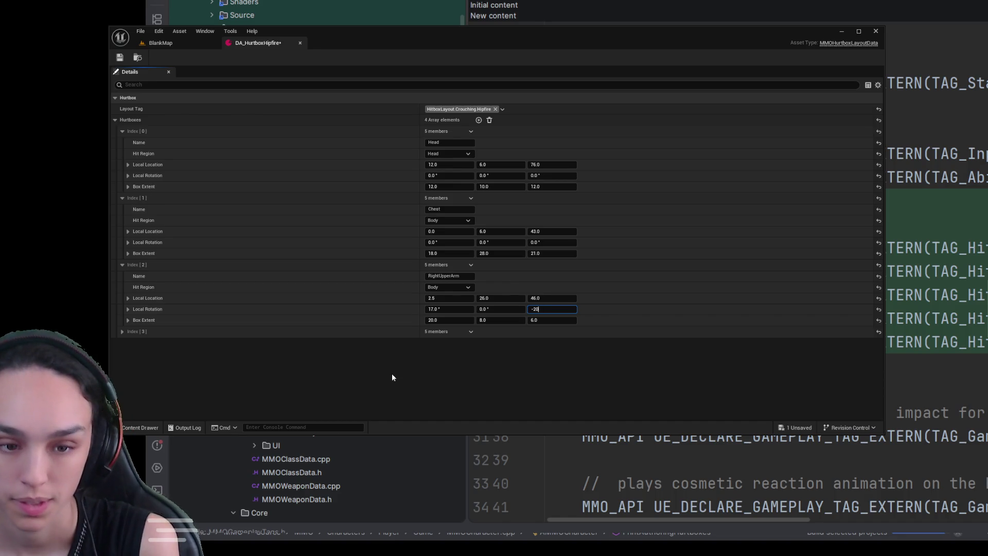
{"action": "key", "text": "Tab"}
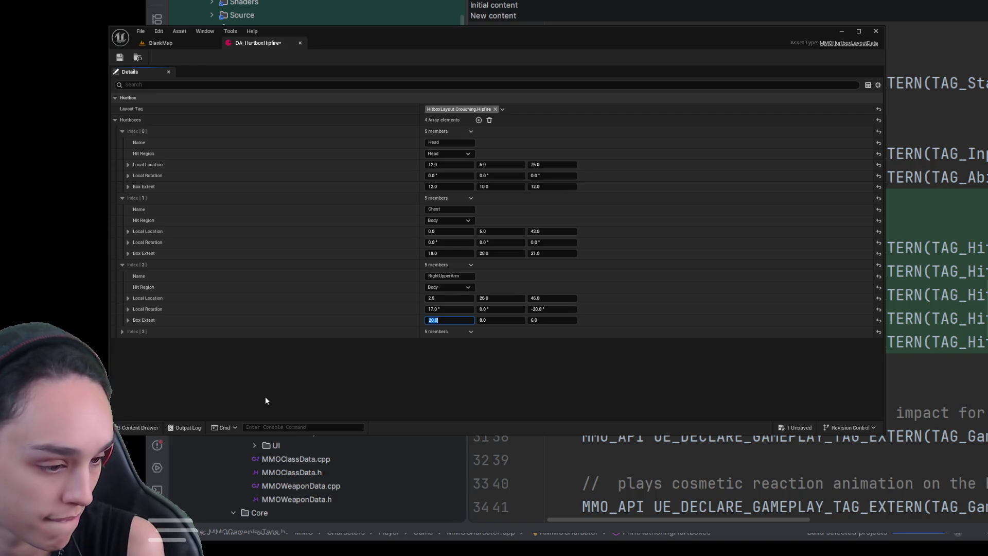
- Set RightUpperArm's Box Extent to 8, 6, 19, save the asset, and add a fifth entry
{"action": "type", "text": "8"}
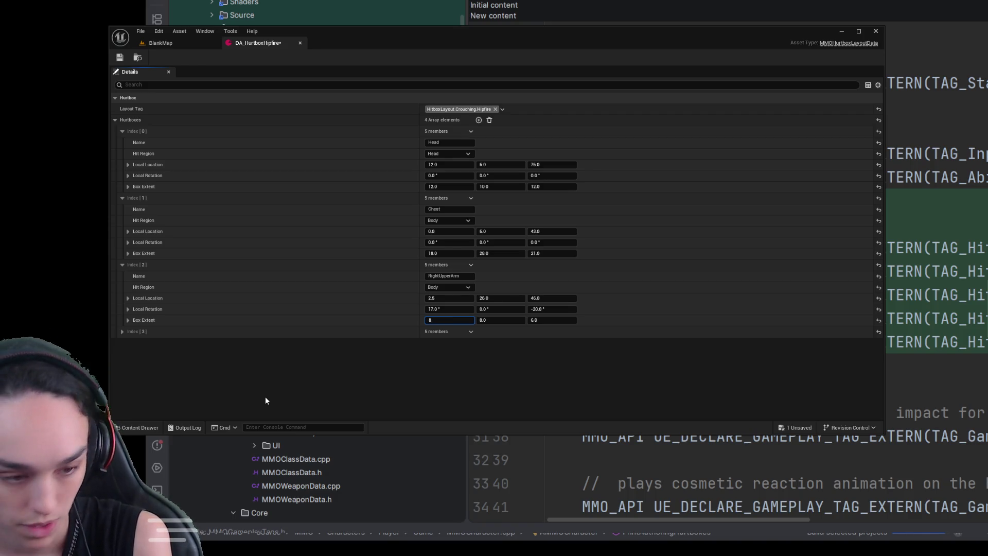
{"action": "key", "text": "Tab"}
{"action": "type", "text": "6"}
{"action": "key", "text": "Tab"}
{"action": "type", "text": "19"}
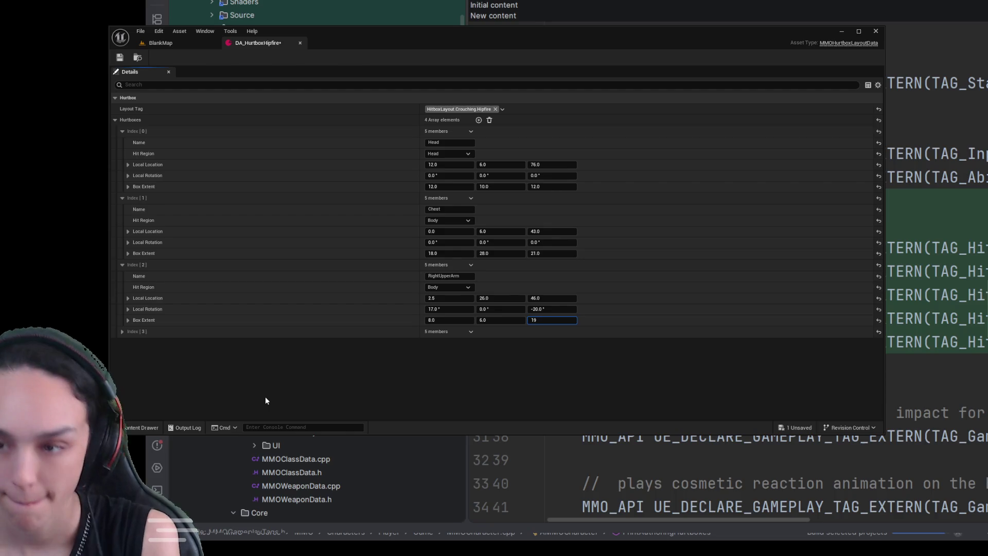
{"action": "key", "text": "Return"}
{"action": "left_click", "coordinate": [119, 58]}
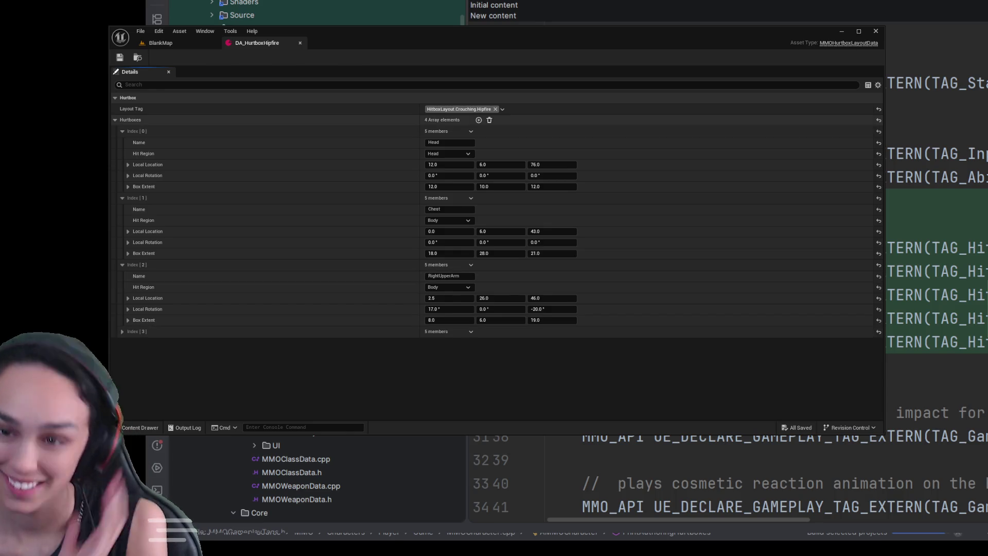
{"action": "left_click", "coordinate": [478, 120]}
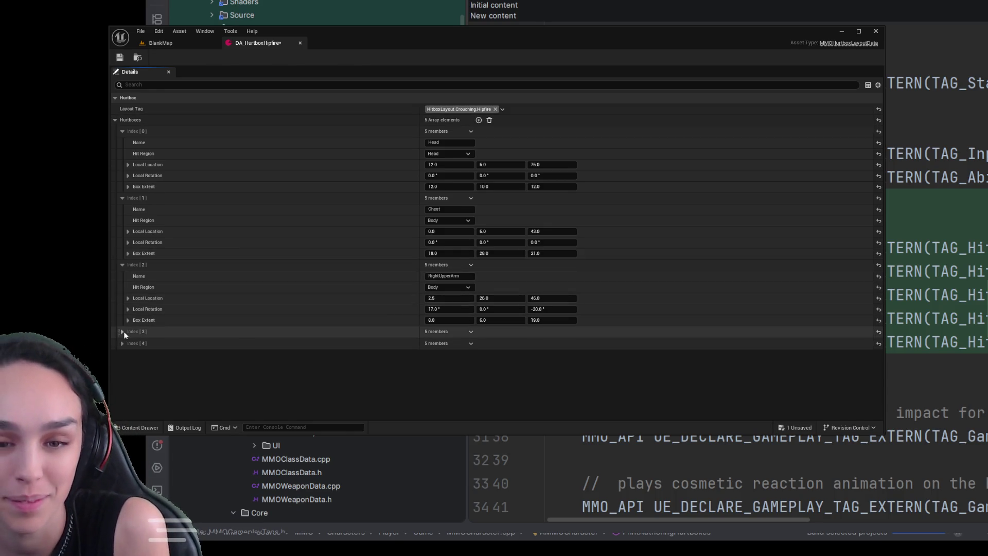
- Name the fourth hurtbox LeftUpperArm and set RightUpperArm's hit region to Limb
{"action": "left_click", "coordinate": [122, 332]}
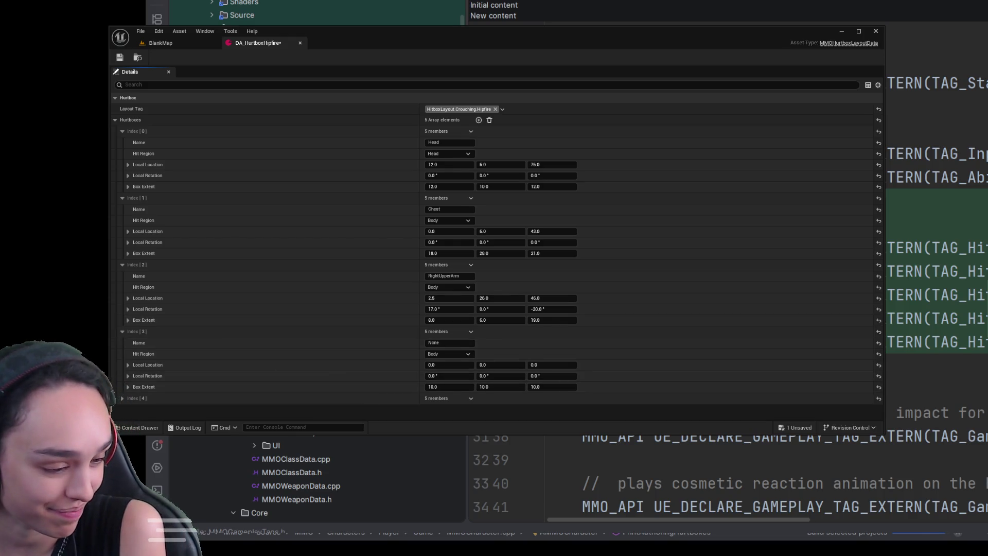
{"action": "left_click", "coordinate": [469, 342]}
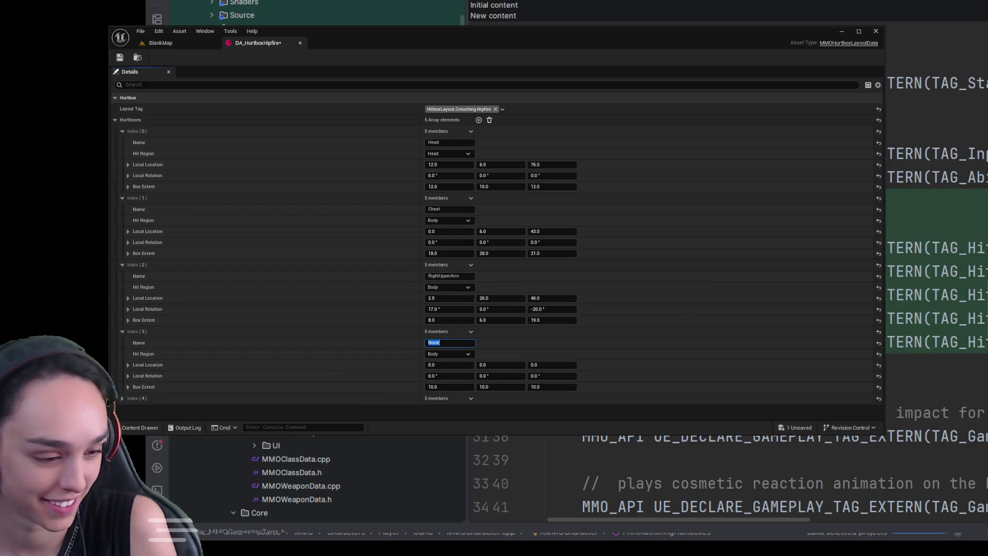
{"action": "type", "text": "LeftUpp"}
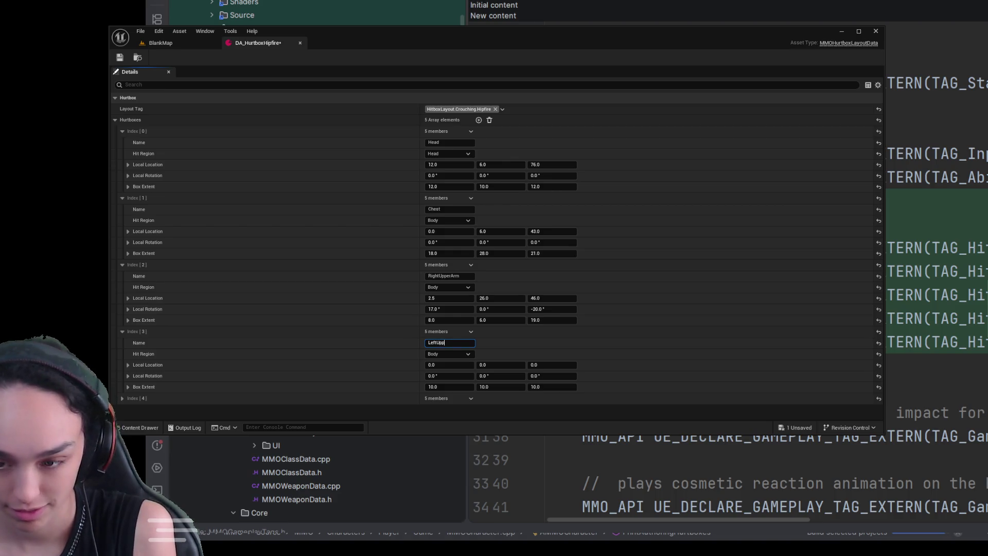
{"action": "type", "text": "erArm"}
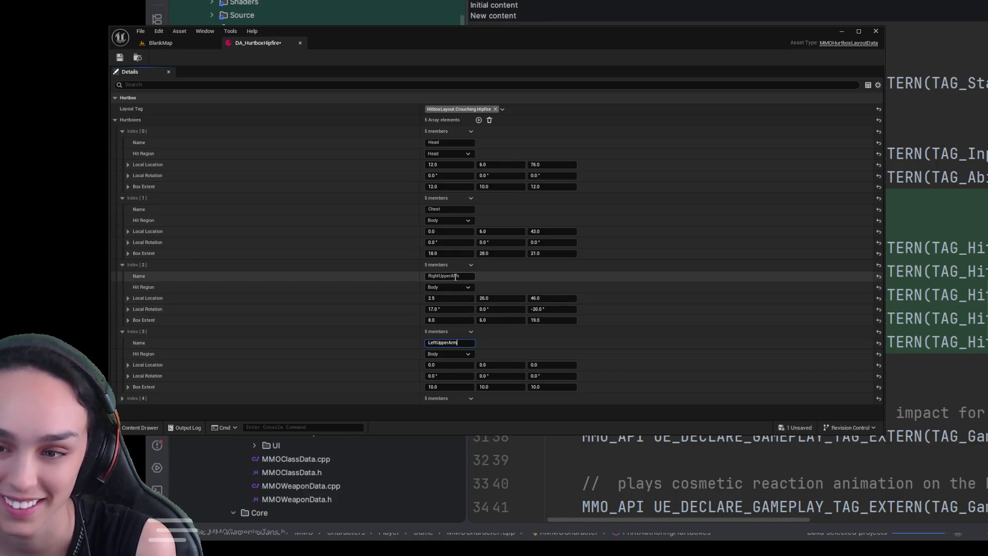
{"action": "key", "text": "Return"}
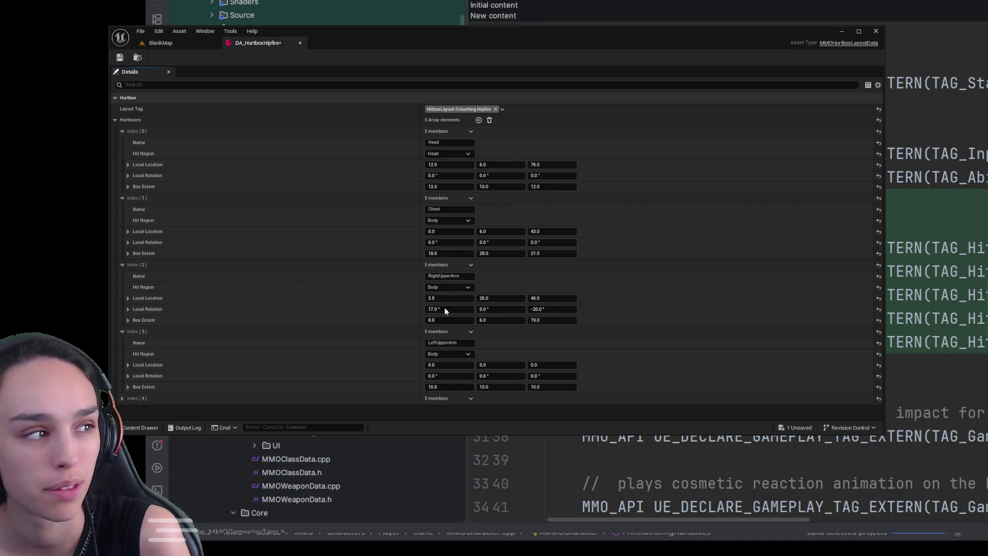
{"action": "key", "text": "ctrl+z"}
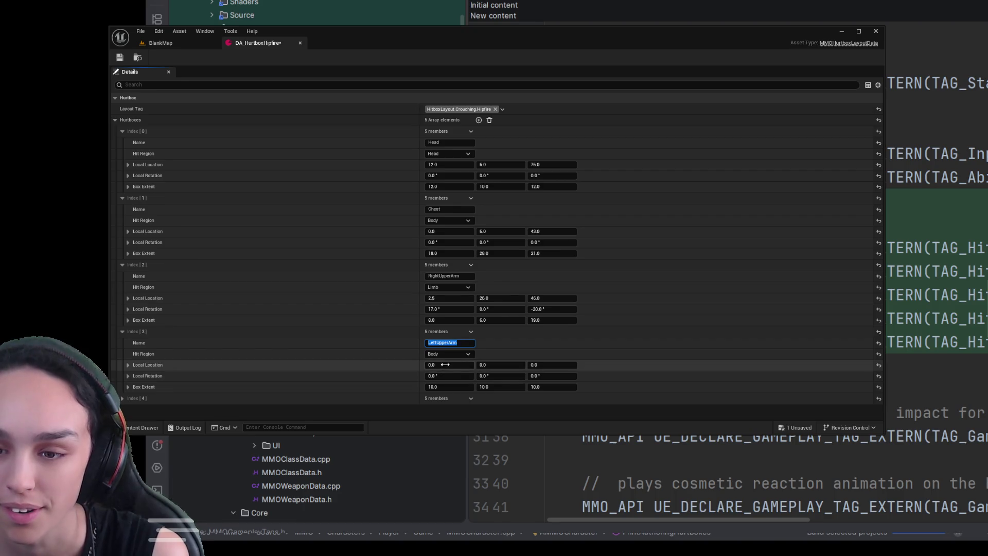
- Give LeftUpperArm location 20, -14, 52 and rotation 52, 79, 0
{"action": "left_click", "coordinate": [449, 363]}
{"action": "type", "text": "20"}
{"action": "key", "text": "Tab"}
{"action": "type", "text": "-14"}
{"action": "key", "text": "Tab"}
{"action": "type", "text": "52"}
{"action": "key", "text": "Tab"}
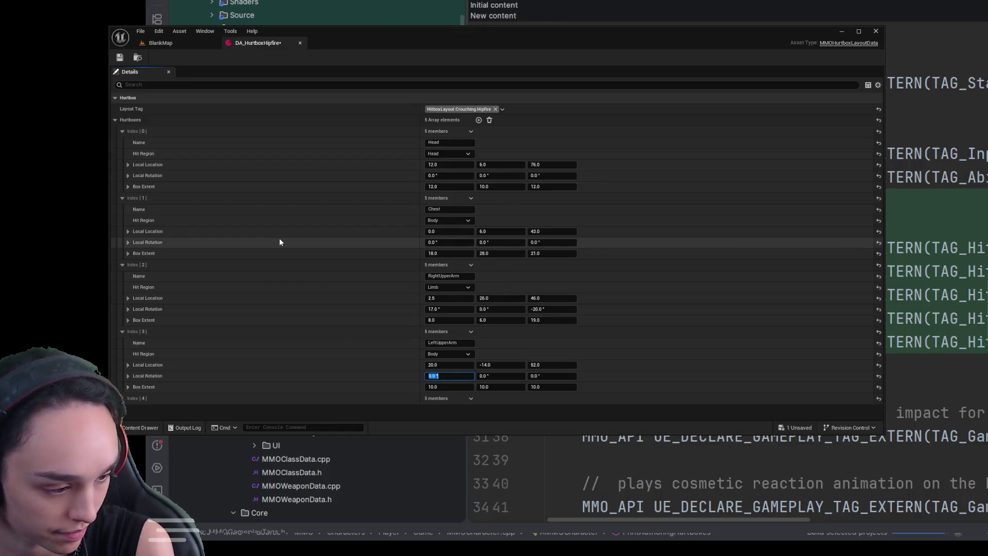
{"action": "type", "text": "52"}
{"action": "key", "text": "Tab"}
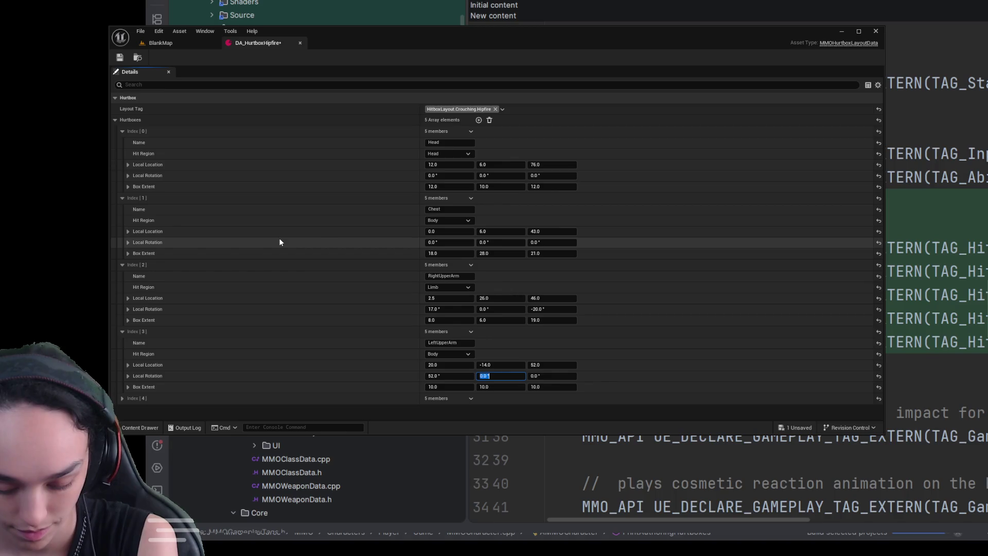
{"action": "type", "text": "79"}
{"action": "key", "text": "Tab"}
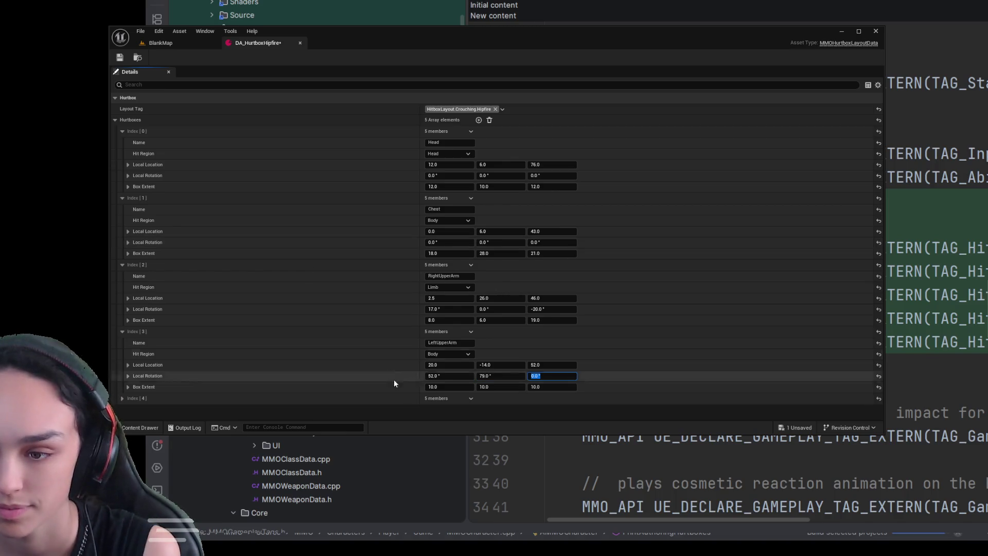
- Set LeftUpperArm's Box Extent to 6, 6, 19
{"action": "left_click", "coordinate": [438, 387]}
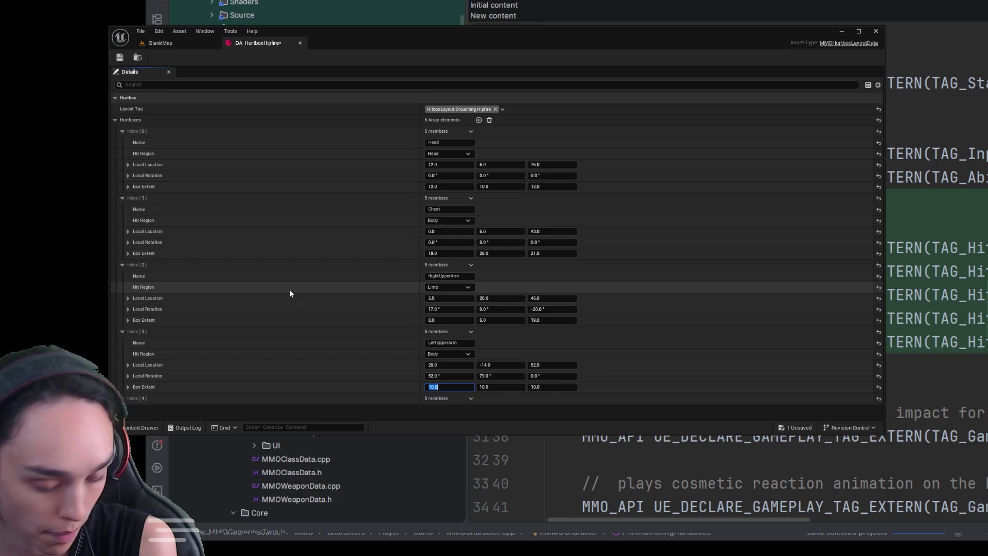
{"action": "type", "text": "6"}
{"action": "key", "text": "Tab"}
{"action": "type", "text": "6"}
{"action": "key", "text": "Tab"}
{"action": "type", "text": "19"}
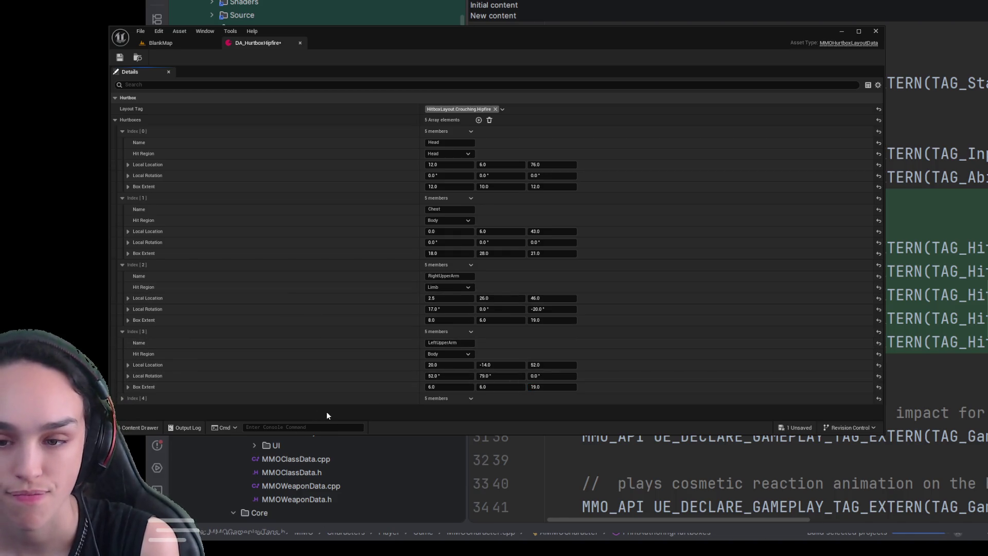
- Name the fifth hurtbox LeftForearm
{"action": "left_click", "coordinate": [122, 399]}
{"action": "scroll", "coordinate": [422, 328], "scroll_direction": "down", "scroll_amount": 2}
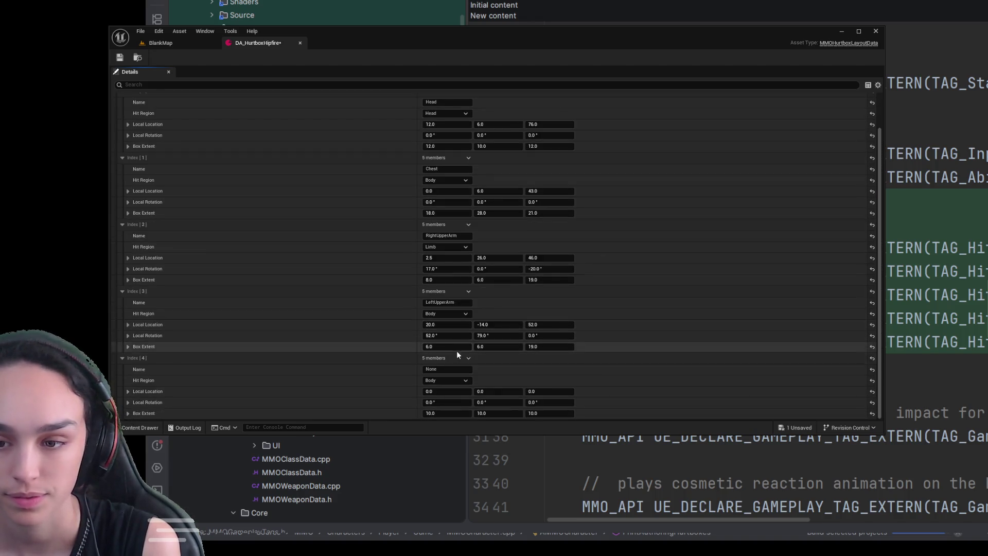
{"action": "left_click", "coordinate": [460, 369]}
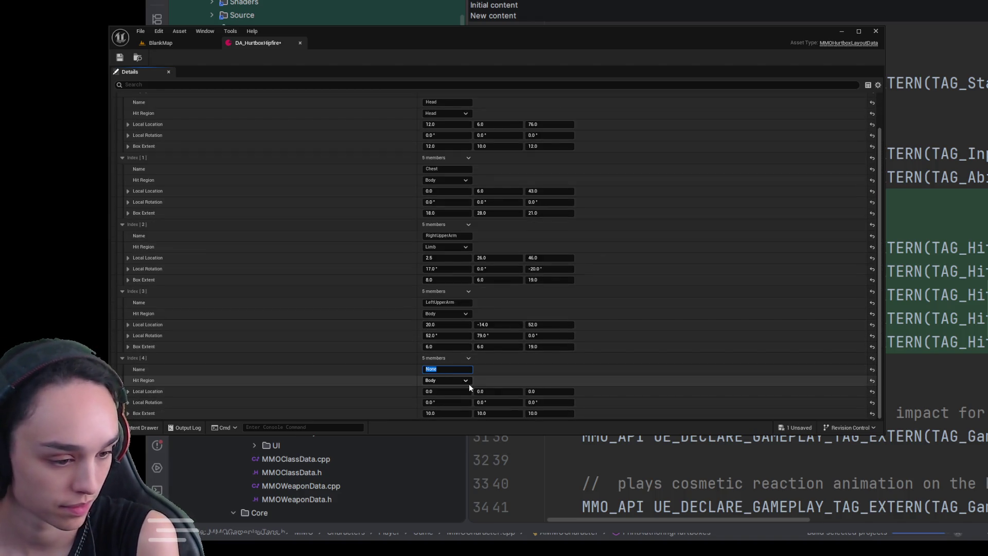
{"action": "type", "text": "LeftFore"}
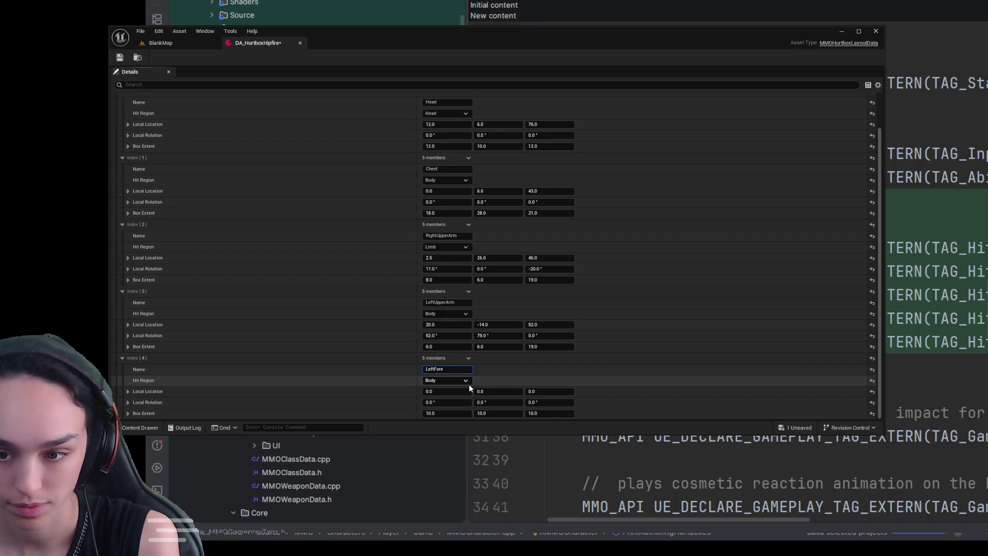
{"action": "type", "text": "ar"}
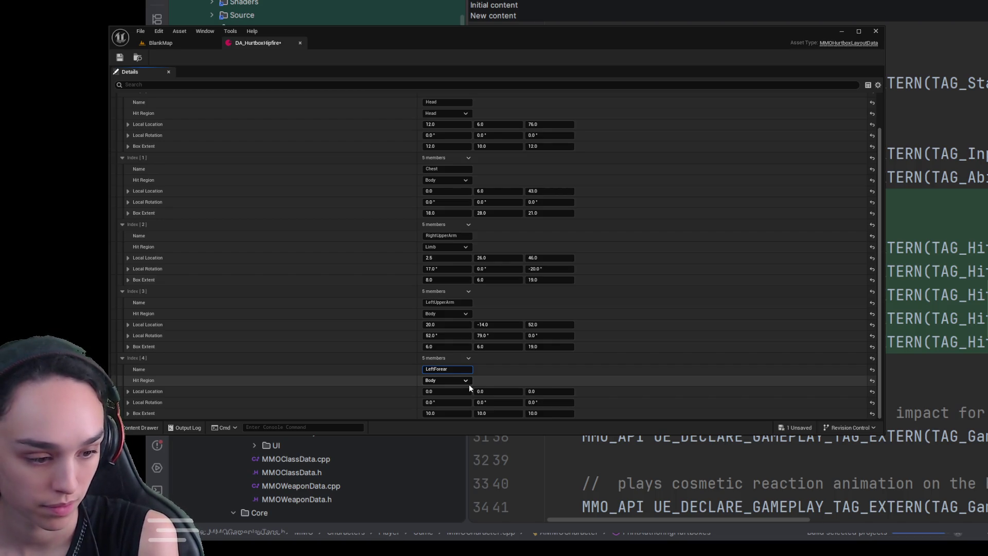
{"action": "type", "text": "m"}
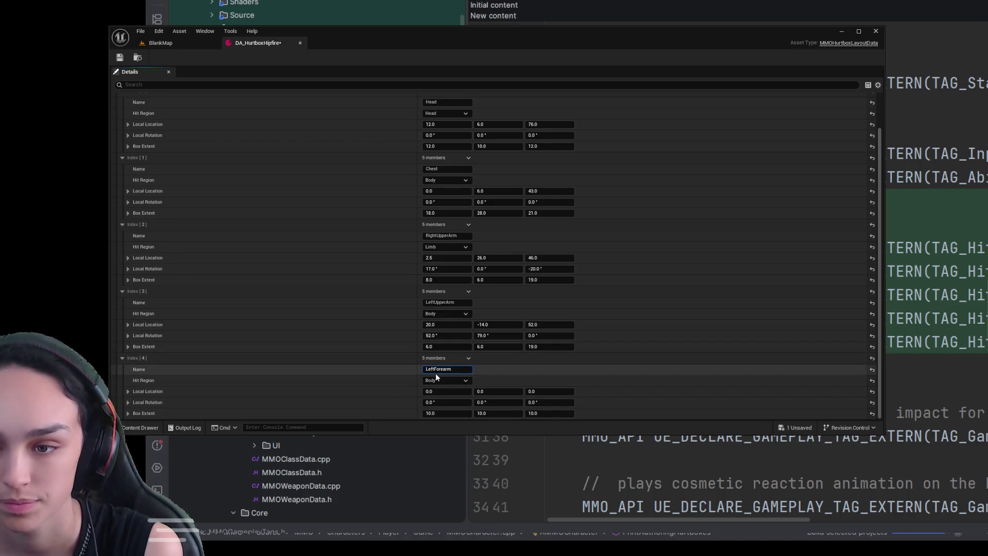
- Set the hit region of both LeftUpperArm and LeftForearm to Limb
{"action": "left_click", "coordinate": [452, 313]}
{"action": "left_click", "coordinate": [449, 353]}
{"action": "left_click", "coordinate": [445, 379]}
{"action": "left_click", "coordinate": [446, 419]}
- Give LeftForearm location 20, -14, 52, rotation 79, 0, -23 and extent 6, 6, 19
{"action": "left_click", "coordinate": [434, 391]}
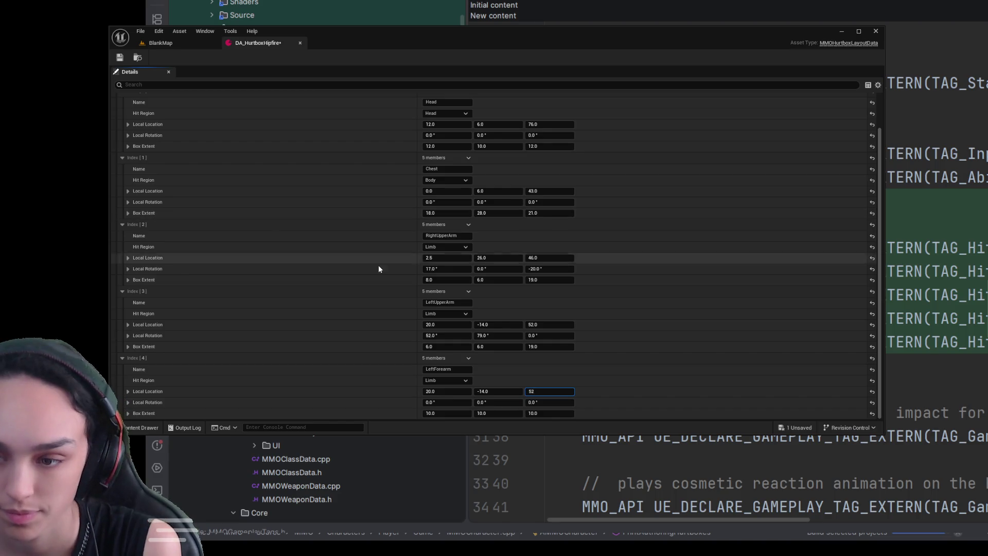
{"action": "left_click", "coordinate": [445, 413]}
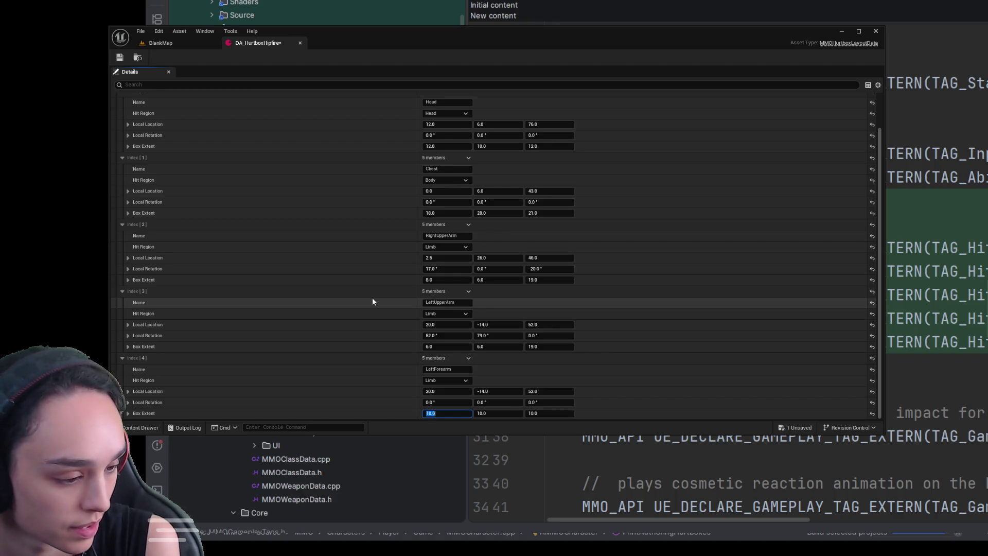
{"action": "left_click", "coordinate": [435, 401]}
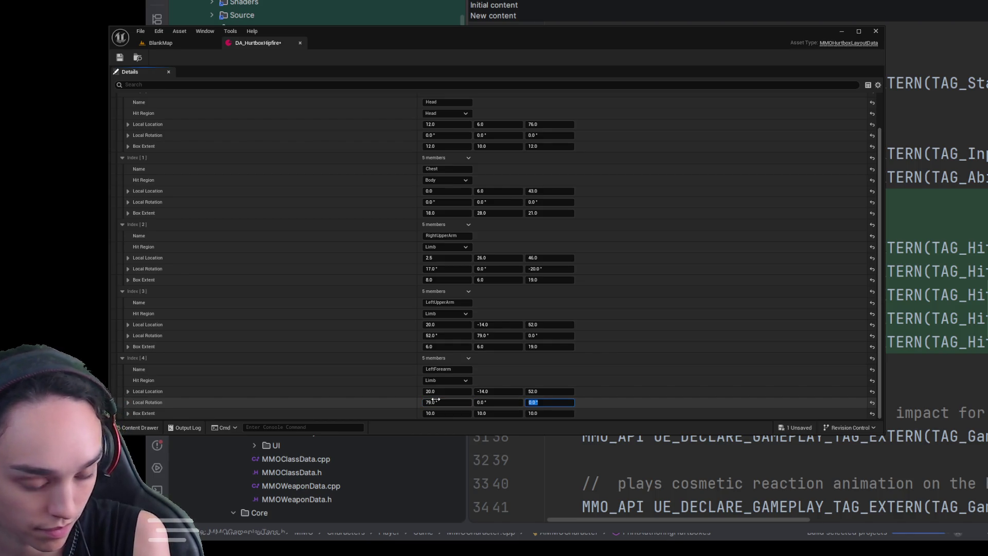
{"action": "left_click", "coordinate": [550, 402]}
{"action": "type", "text": "-23"}
{"action": "key", "text": "Tab"}
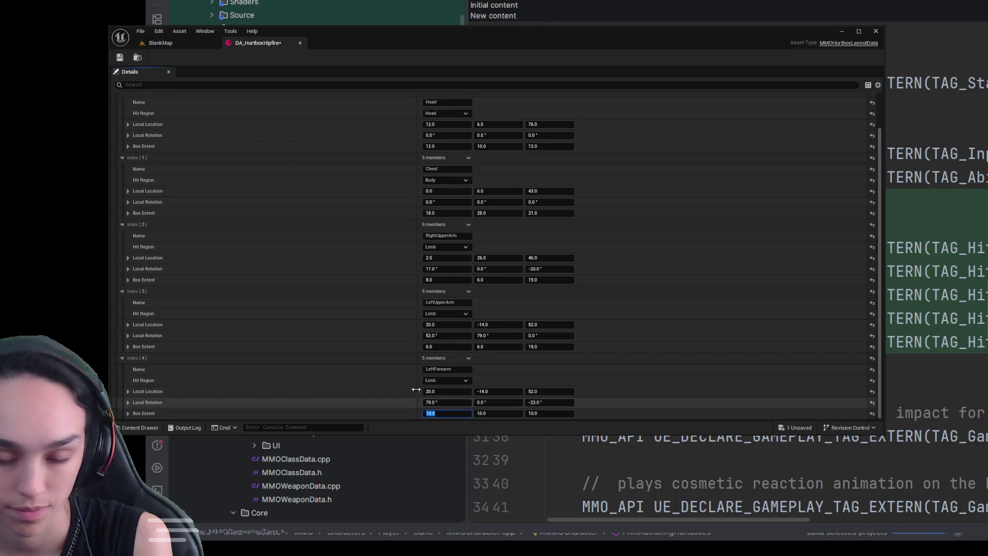
{"action": "type", "text": "6"}
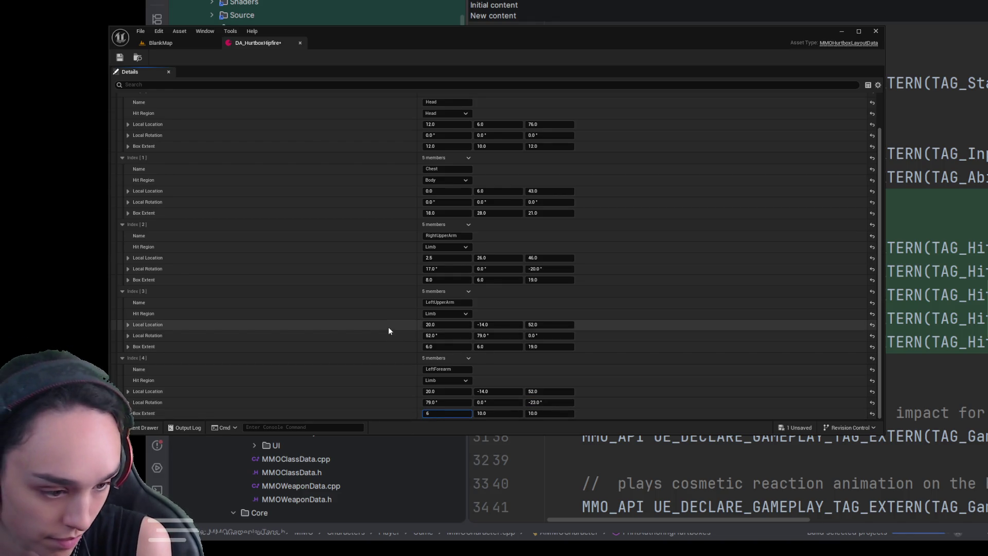
{"action": "key", "text": "Tab"}
{"action": "type", "text": "6"}
{"action": "key", "text": "Tab"}
{"action": "type", "text": "19"}
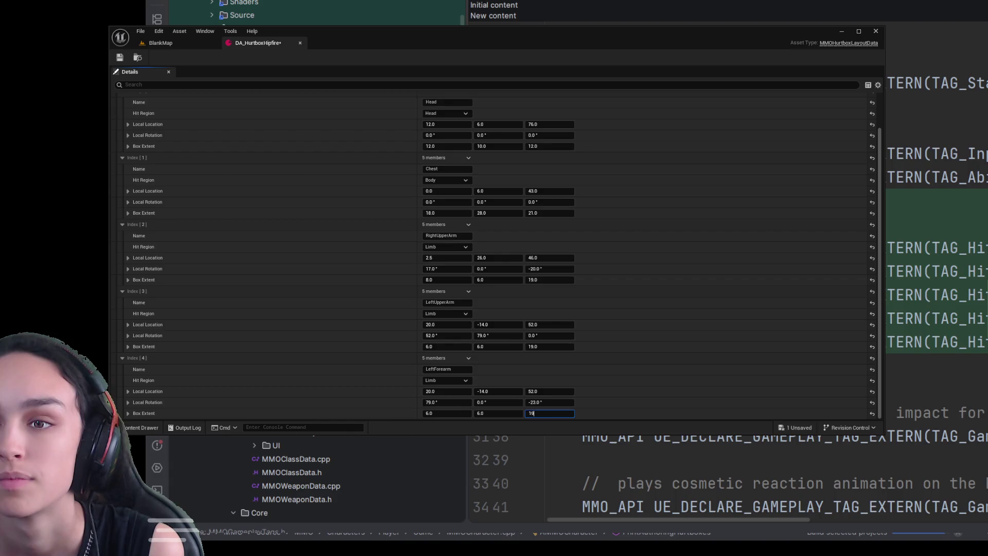
{"action": "scroll", "coordinate": [495, 255], "scroll_direction": "up", "scroll_amount": 2}
{"action": "scroll", "coordinate": [479, 124], "scroll_direction": "down", "scroll_amount": 3}
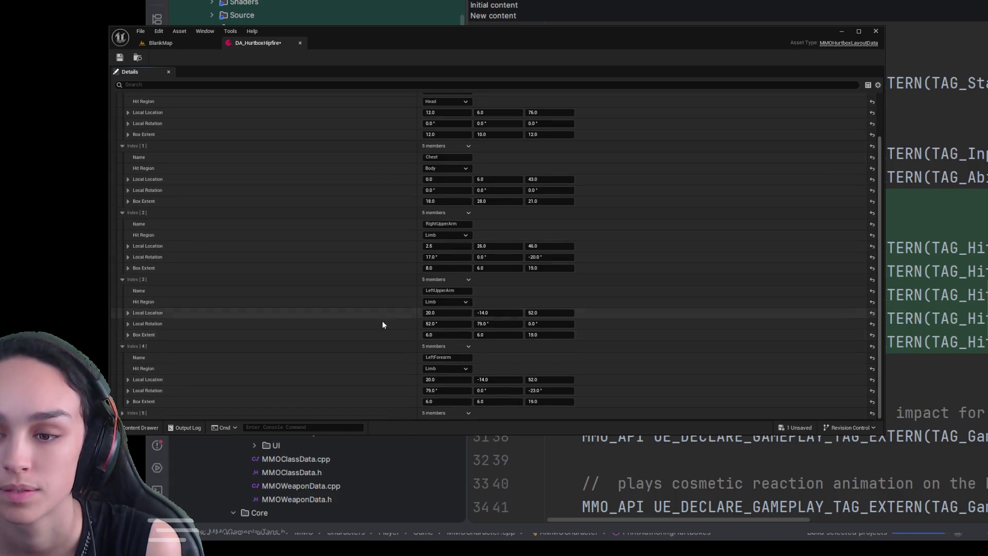
- Expand the Index [5] hurtbox, name it LeftForearm and set its hit region to Limb
{"action": "left_click", "coordinate": [122, 412]}
{"action": "scroll", "coordinate": [448, 373], "scroll_direction": "down", "scroll_amount": 3}
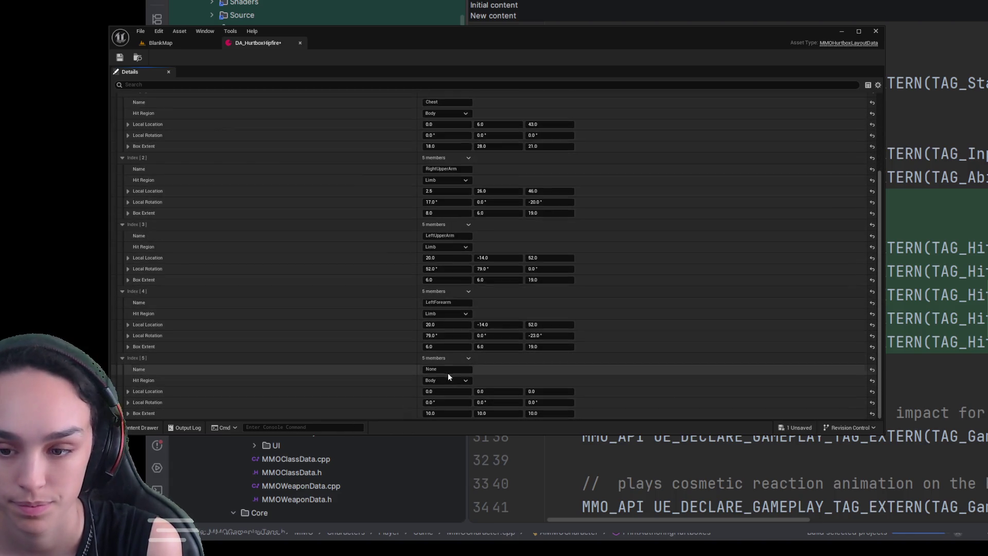
{"action": "left_click", "coordinate": [452, 369]}
{"action": "type", "text": "LeftForearm"}
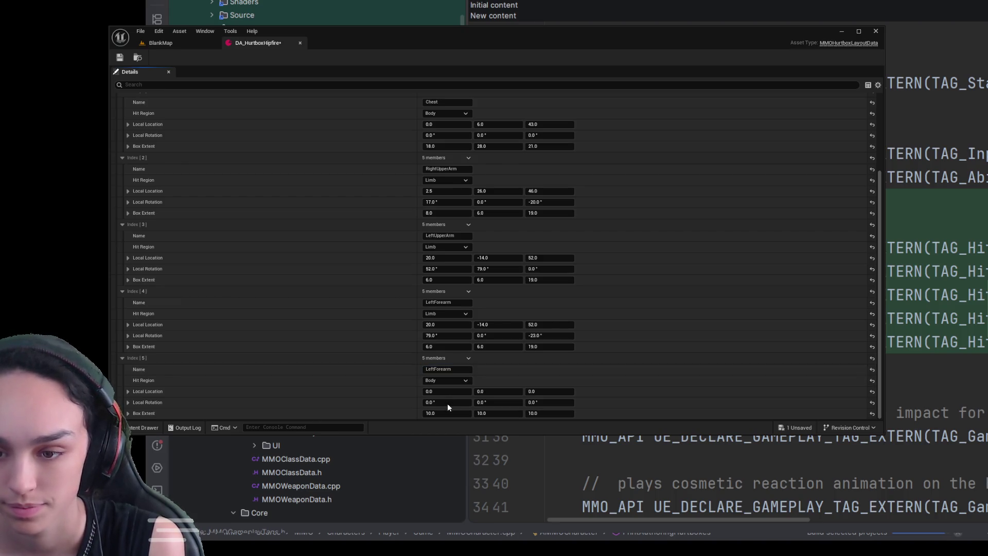
{"action": "left_click", "coordinate": [449, 381]}
{"action": "left_click", "coordinate": [447, 407]}
- Enter Index [5] location 60, 5, 52 and rotation 57, 148 as a first pass
{"action": "left_click", "coordinate": [448, 389]}
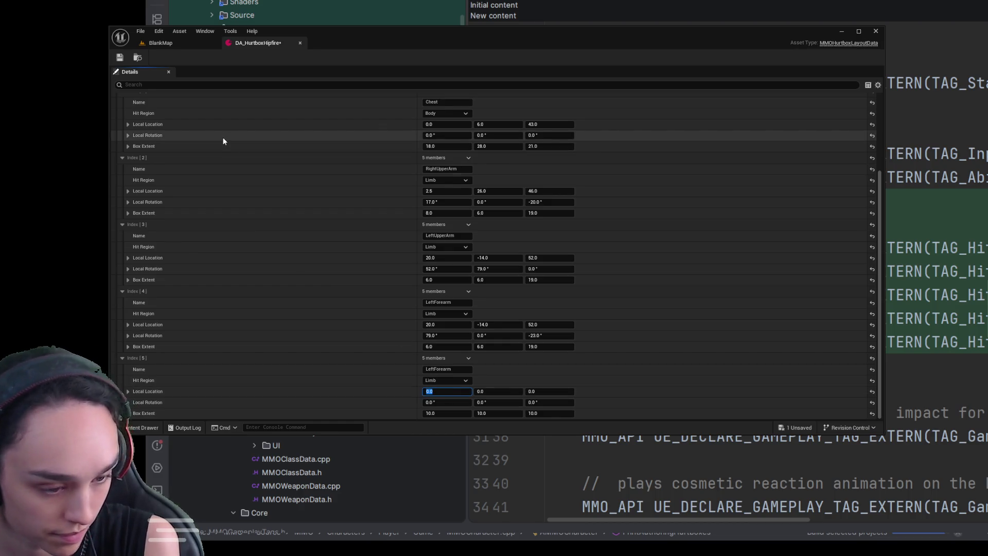
{"action": "type", "text": "60"}
{"action": "key", "text": "Tab"}
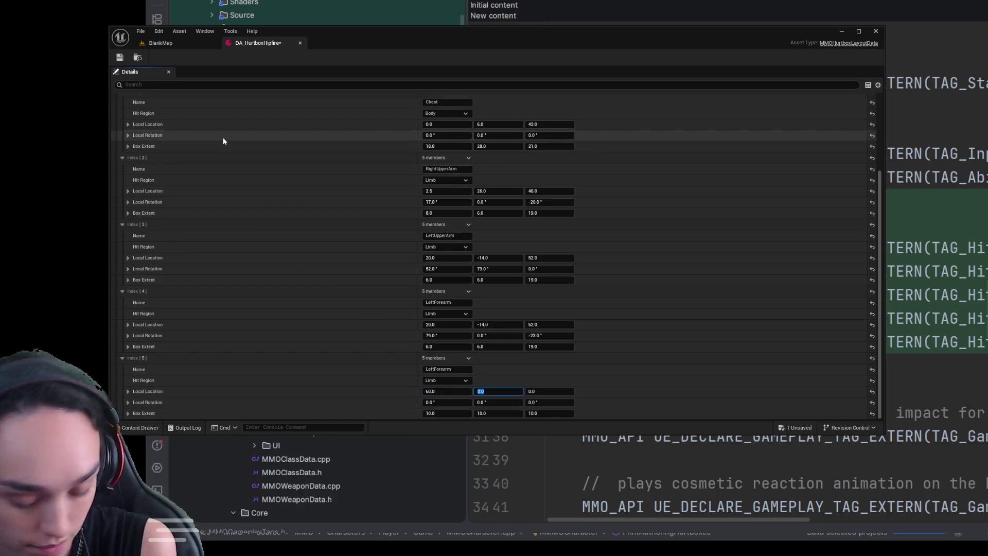
{"action": "type", "text": "5"}
{"action": "key", "text": "Tab"}
{"action": "type", "text": "52"}
{"action": "key", "text": "Tab"}
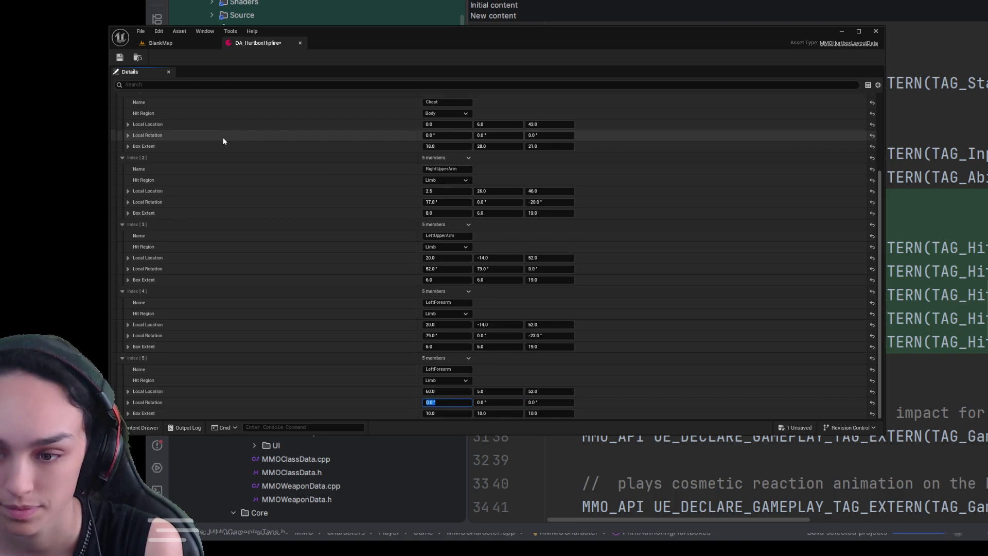
{"action": "type", "text": "57"}
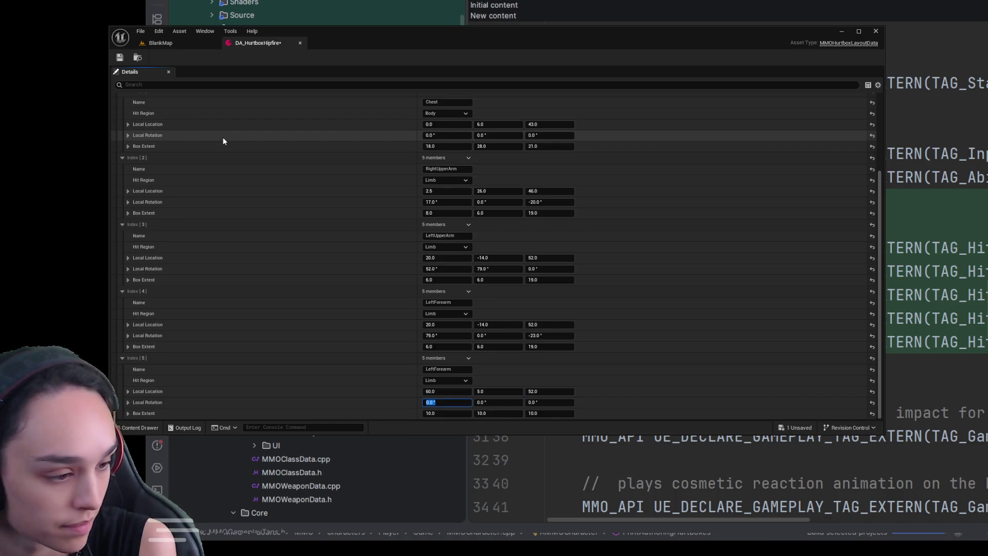
{"action": "key", "text": "Tab"}
{"action": "type", "text": "14"}
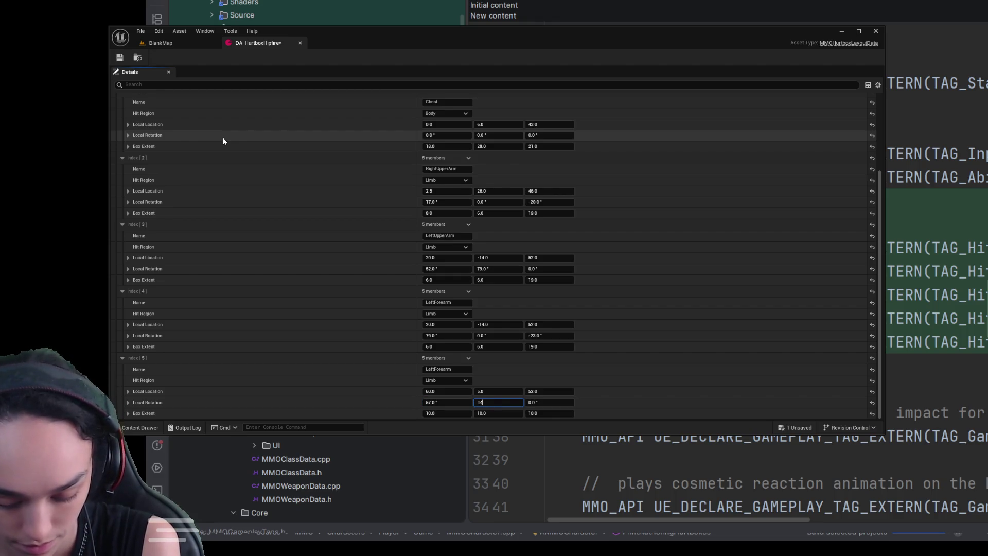
{"action": "type", "text": "8"}
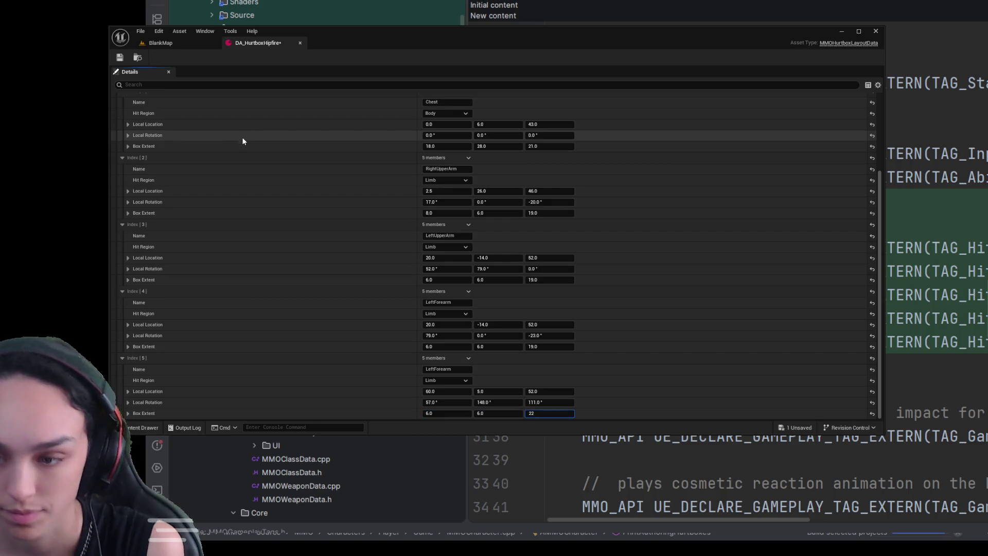
{"action": "scroll", "coordinate": [242, 137], "scroll_direction": "up", "scroll_amount": 5}
{"action": "scroll", "coordinate": [386, 355], "scroll_direction": "down", "scroll_amount": 5}
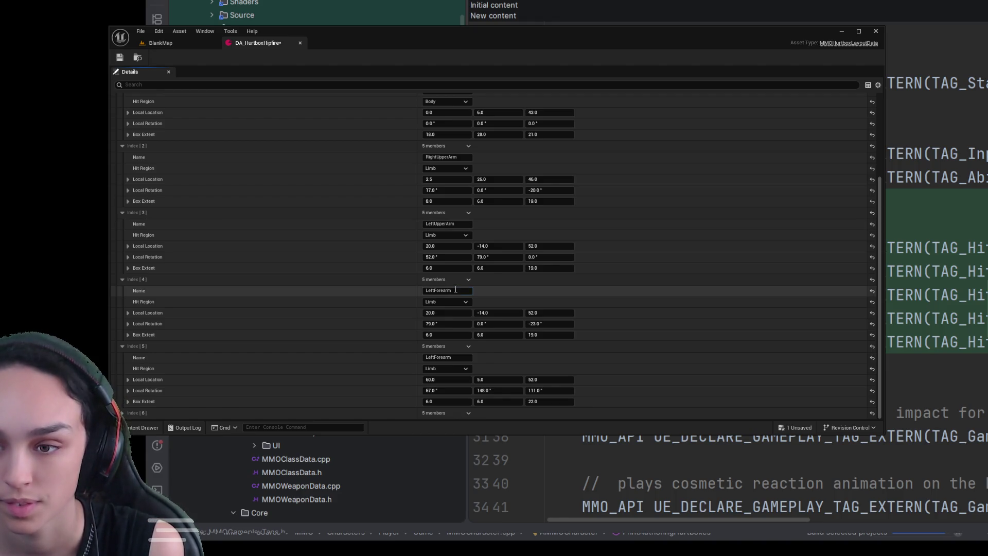
- Rename Index [5] to RightForearm, with location Z 43 and rotation 56, 134, 164
{"action": "left_click", "coordinate": [440, 357]}
{"action": "type", "text": "RightForearm"}
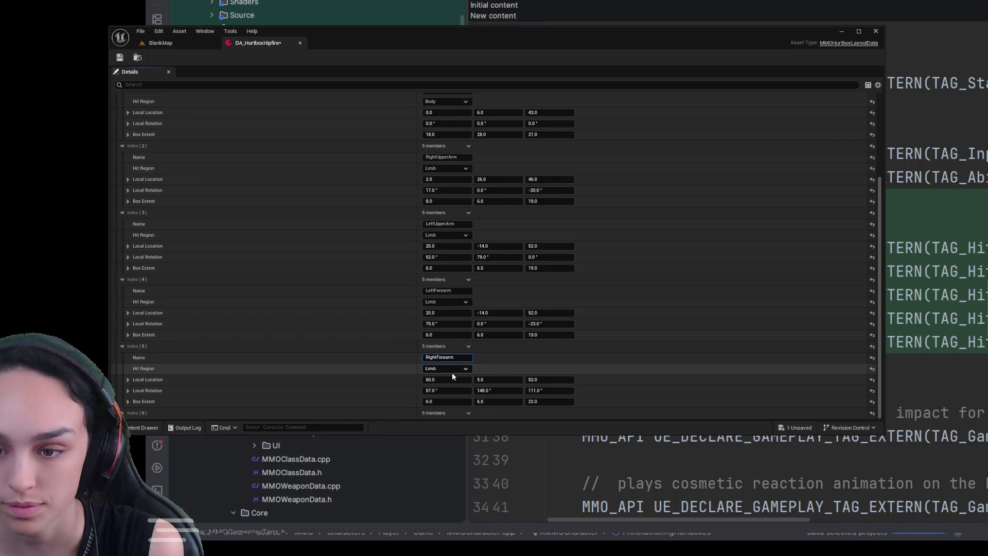
{"action": "left_click", "coordinate": [453, 379]}
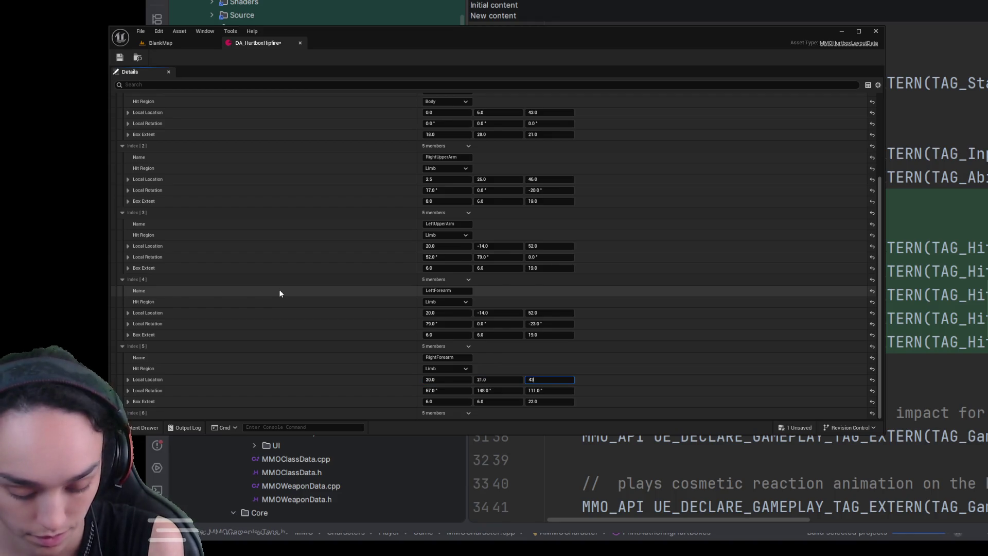
{"action": "key", "text": "Tab"}
{"action": "type", "text": "56"}
{"action": "key", "text": "Tab"}
{"action": "type", "text": "134"}
{"action": "key", "text": "Tab"}
{"action": "type", "text": "164"}
{"action": "key", "text": "Tab"}
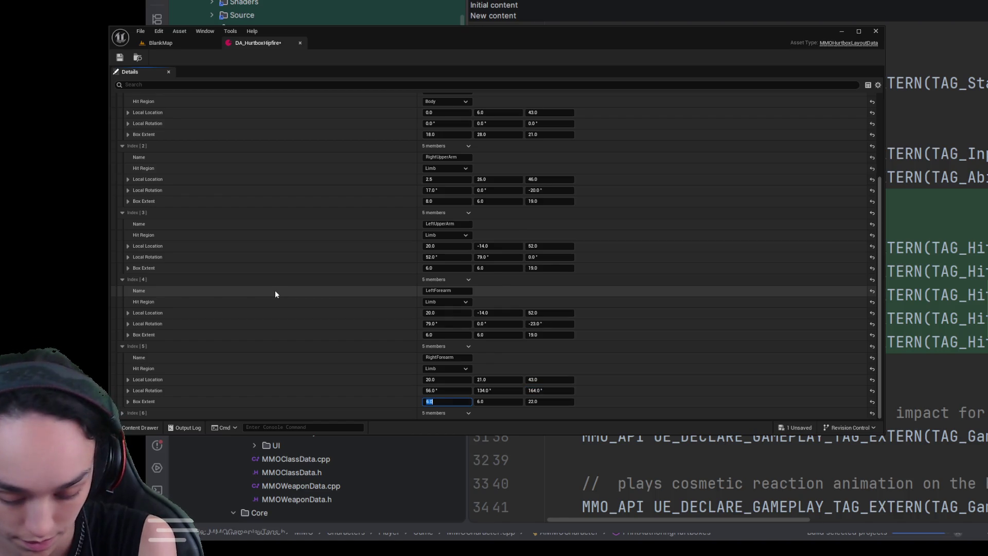
- Set the RightForearm box extent to 6, 5, 22
{"action": "key", "text": "Tab"}
{"action": "type", "text": "5"}
{"action": "key", "text": "Tab"}
{"action": "type", "text": "22"}
{"action": "scroll", "coordinate": [258, 309], "scroll_direction": "down", "scroll_amount": 1}
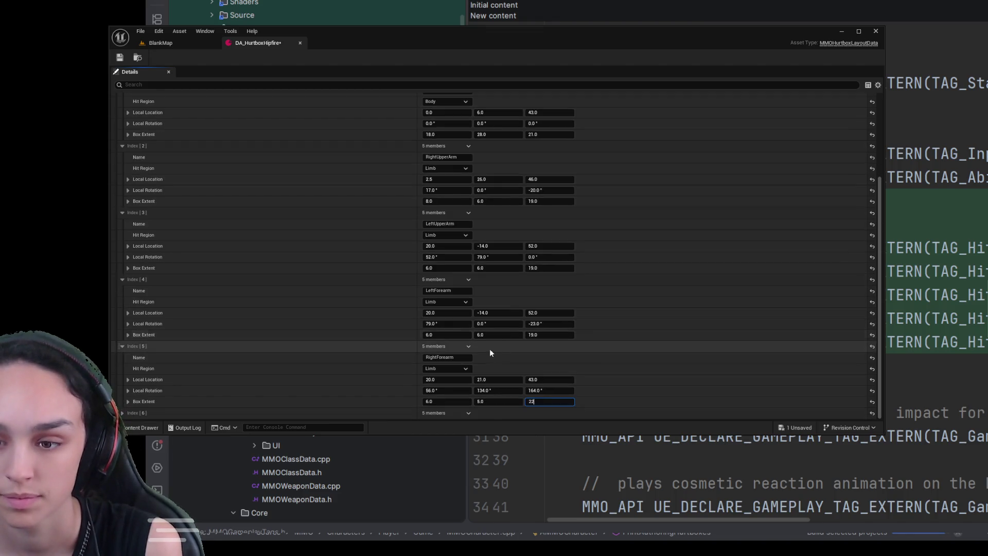
- Expand the Index [6] hurtbox, name it LeftThigh and set its hit region to Limb
{"action": "left_click", "coordinate": [123, 413]}
{"action": "scroll", "coordinate": [453, 371], "scroll_direction": "down", "scroll_amount": 4}
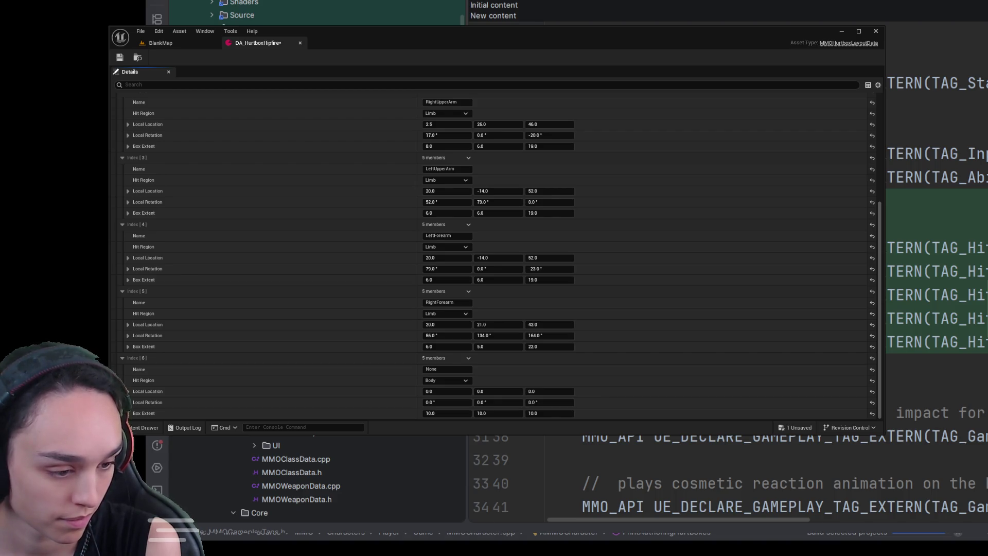
{"action": "left_click", "coordinate": [446, 369]}
{"action": "type", "text": "LeftThigh"}
{"action": "left_click", "coordinate": [455, 380]}
{"action": "left_click", "coordinate": [444, 409]}
- Set the LeftThigh local location to 11, -16, -16
{"action": "left_click", "coordinate": [444, 395]}
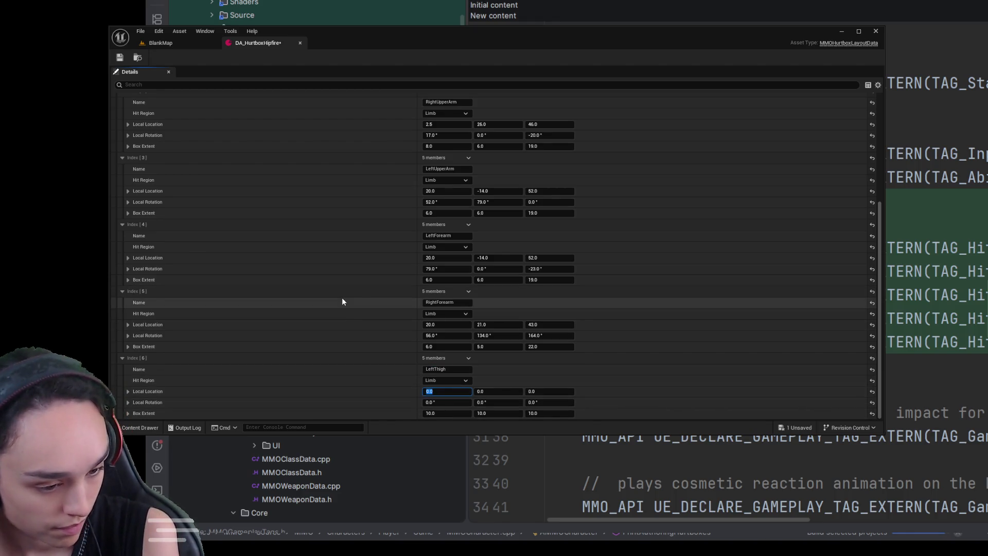
{"action": "type", "text": "11"}
{"action": "key", "text": "Tab"}
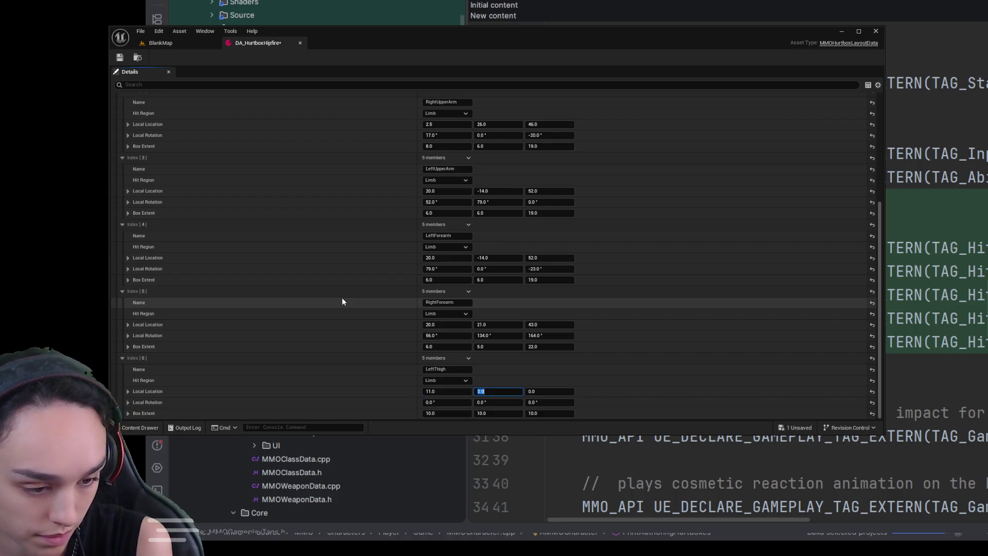
{"action": "type", "text": "06"}
{"action": "key", "text": "Tab"}
{"action": "type", "text": "-16"}
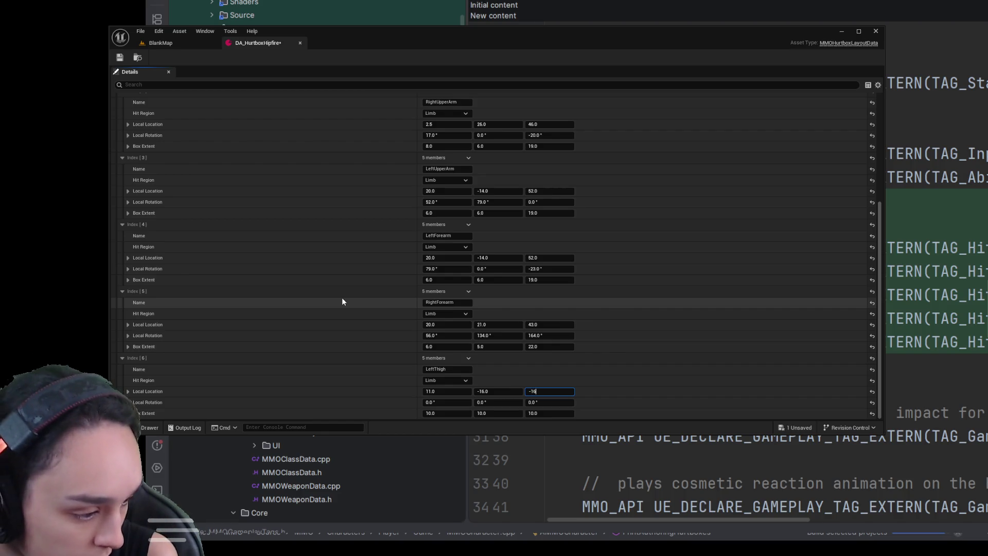
{"action": "key", "text": "Tab"}
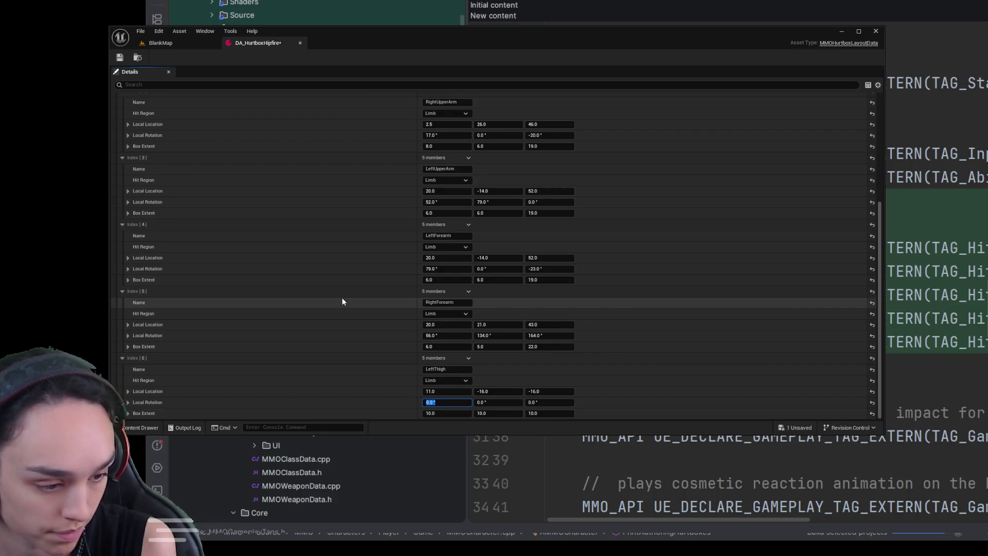
- Keep LeftThigh rotation at 0 and set its box extent to 13, 11, 27
{"action": "key", "text": "Tab"}
{"action": "key", "text": "Tab"}
{"action": "key", "text": "Tab"}
{"action": "type", "text": "13"}
{"action": "key", "text": "Tab"}
{"action": "type", "text": "11"}
{"action": "key", "text": "Tab"}
{"action": "type", "text": "27"}
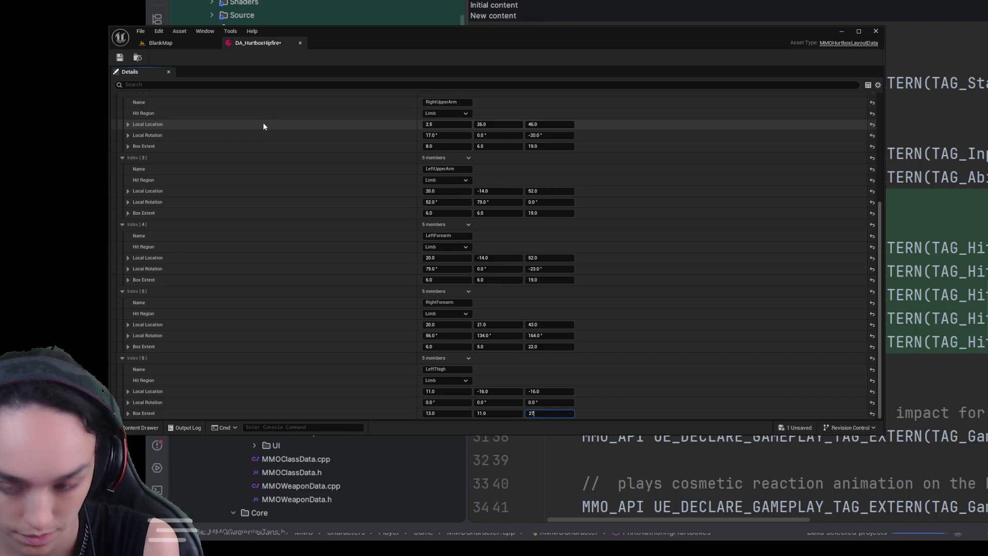
{"action": "scroll", "coordinate": [449, 118], "scroll_direction": "up", "scroll_amount": 3}
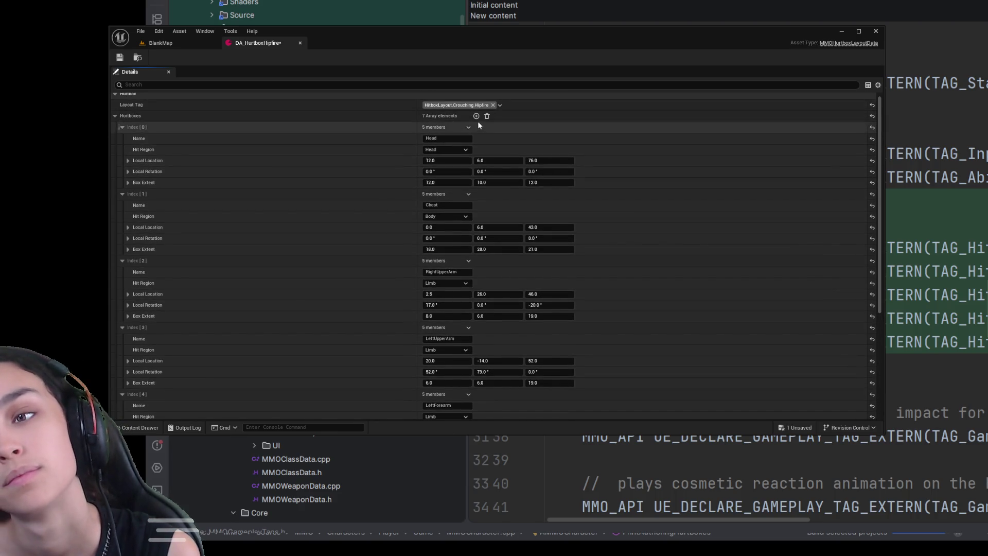
{"action": "scroll", "coordinate": [413, 291], "scroll_direction": "down", "scroll_amount": 3}
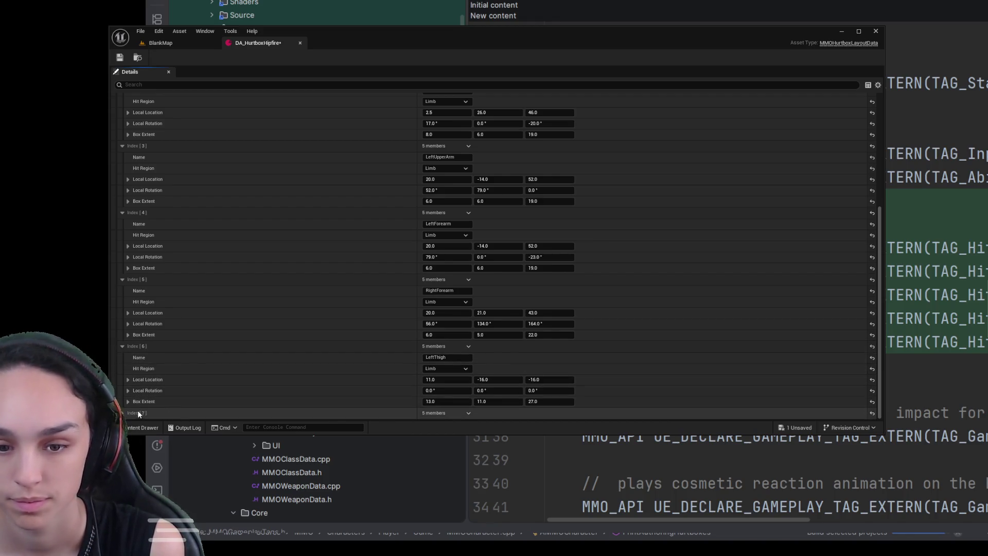
- Name the Index 7 hurtbox RightThigh and set its hit region to Limb
{"action": "scroll", "coordinate": [123, 415], "scroll_direction": "down", "scroll_amount": 1}
{"action": "left_click", "coordinate": [449, 366]}
{"action": "type", "text": "RightThighNone"}
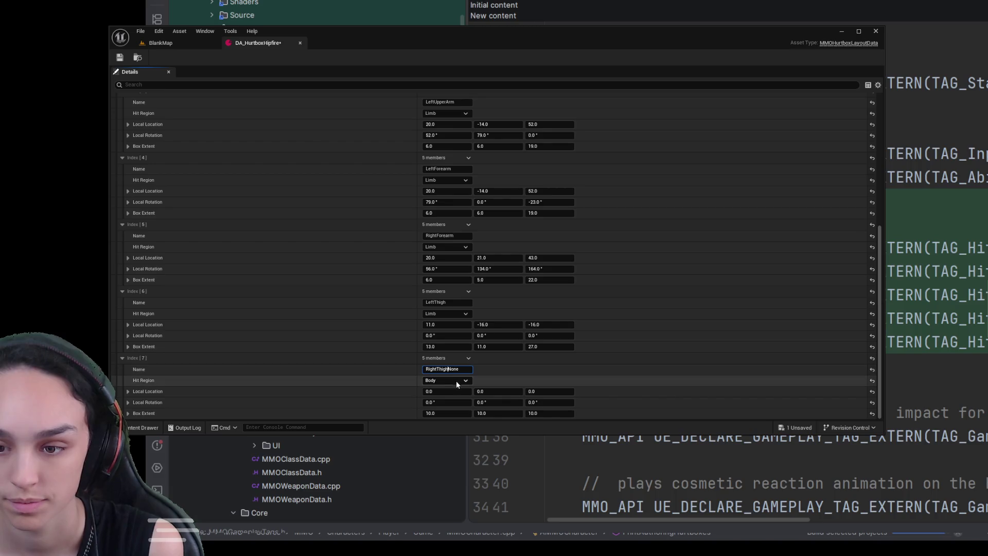
{"action": "key", "text": "Delete"}
{"action": "key", "text": "Delete"}
{"action": "key", "text": "Delete"}
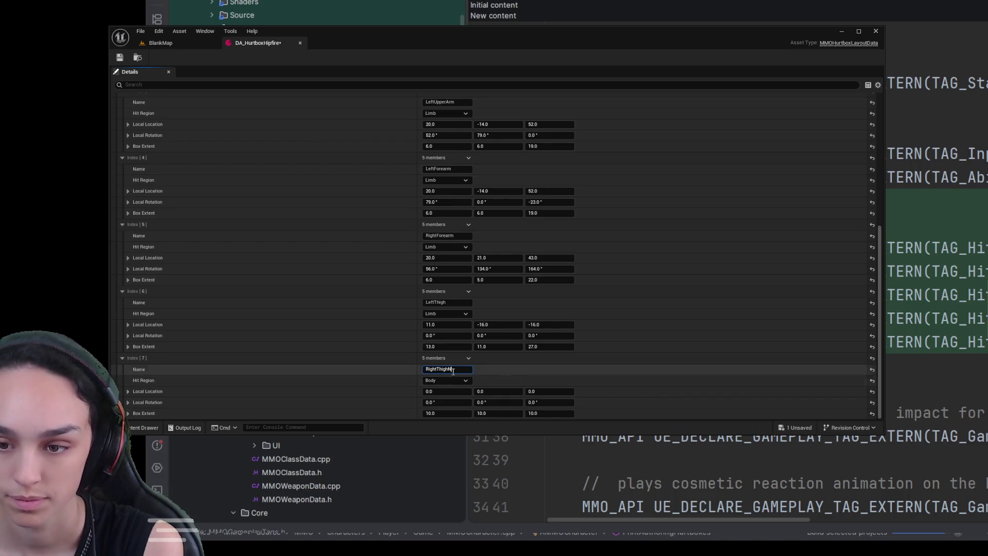
{"action": "left_click", "coordinate": [458, 382]}
{"action": "left_click", "coordinate": [448, 403]}
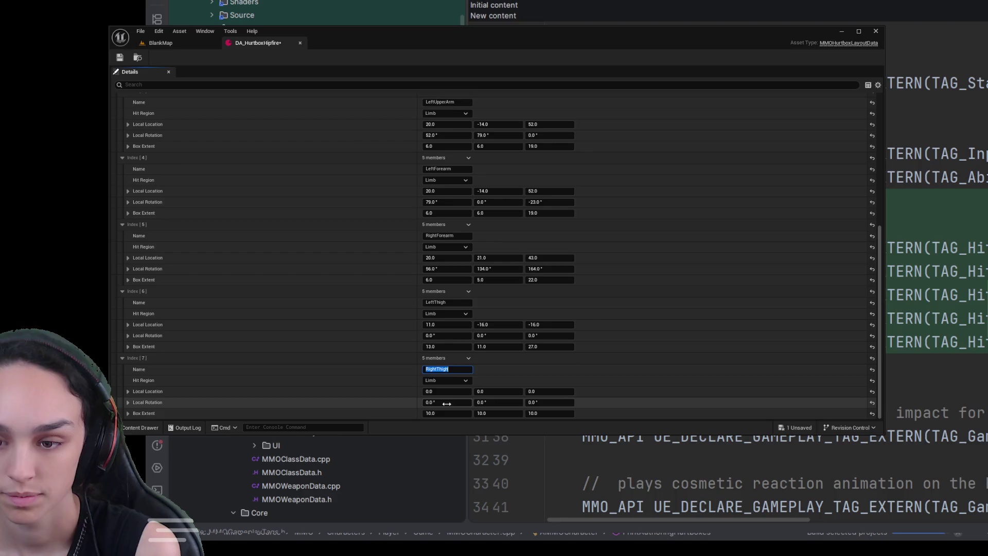
- Set RightThigh location to -4, 12, -16 and box extent to 13, 11, 27
{"action": "left_click", "coordinate": [445, 391]}
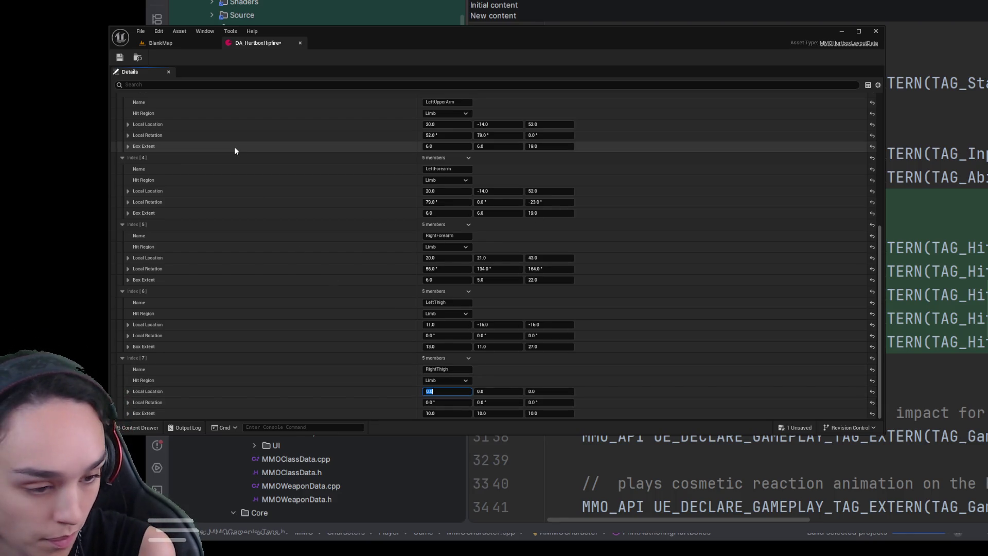
{"action": "type", "text": "-412"}
{"action": "key", "text": "Tab"}
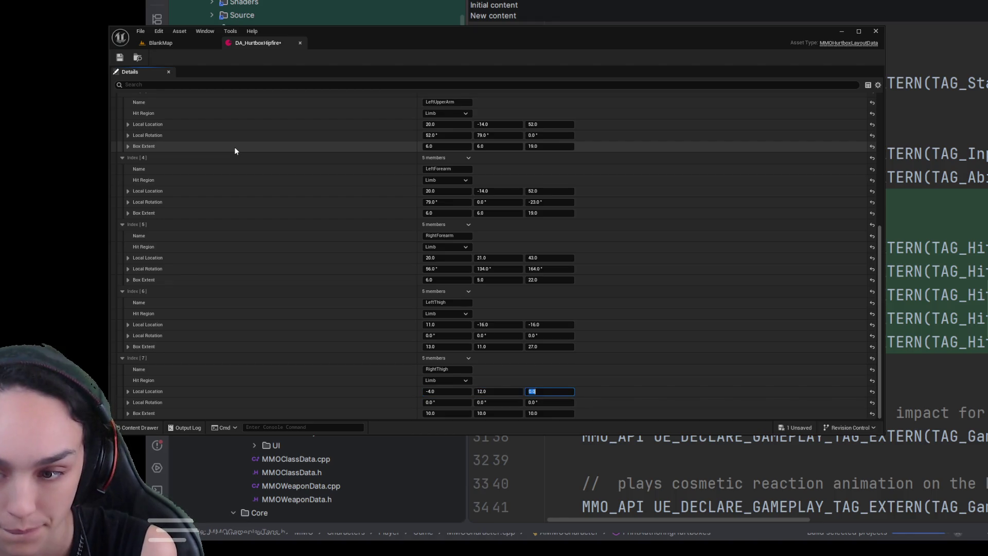
{"action": "type", "text": "-16"}
{"action": "key", "text": "Tab"}
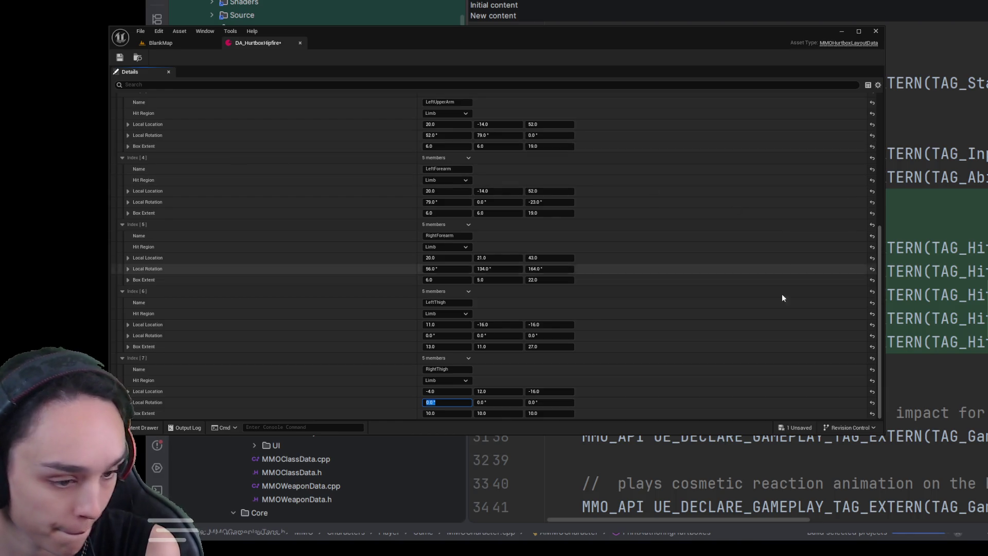
{"action": "left_click", "coordinate": [438, 413]}
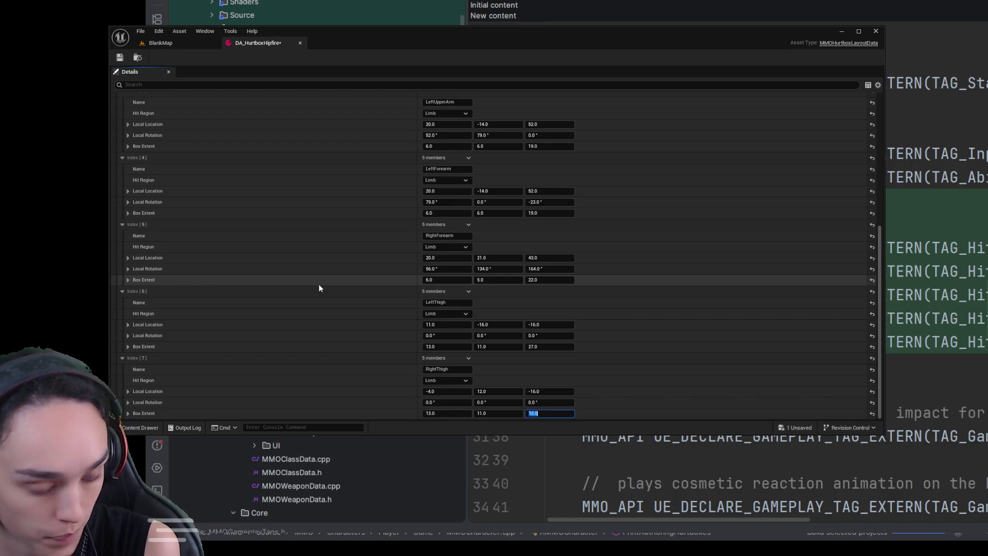
- Add another hurtbox entry to the array and paste in its name
{"action": "scroll", "coordinate": [335, 364], "scroll_direction": "up", "scroll_amount": 10}
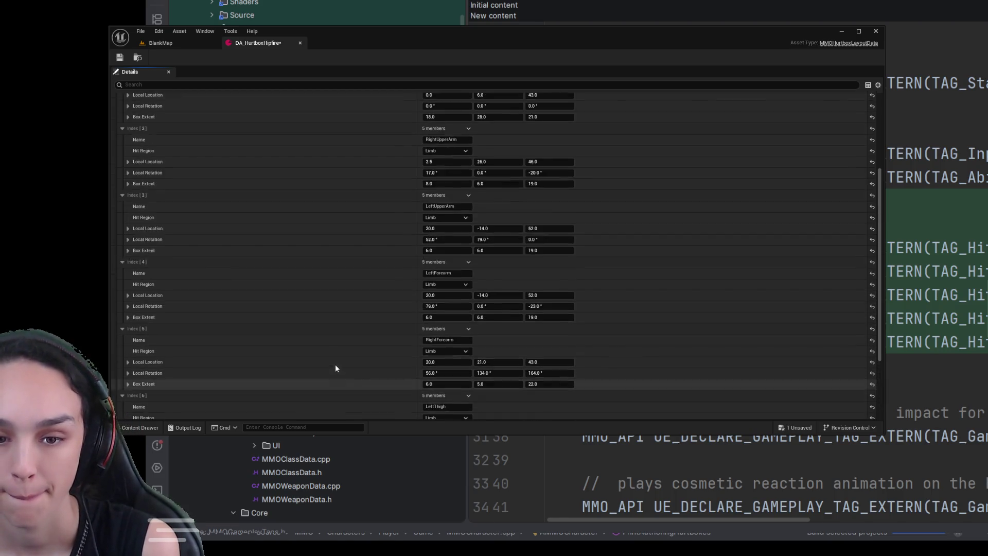
{"action": "left_click", "coordinate": [476, 121]}
{"action": "scroll", "coordinate": [405, 322], "scroll_direction": "down", "scroll_amount": 8}
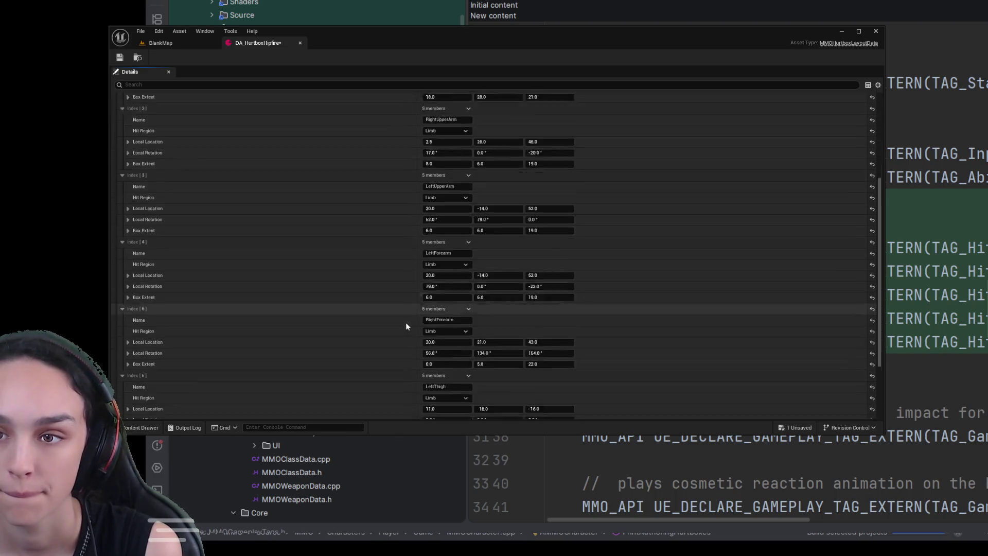
{"action": "scroll", "coordinate": [387, 335], "scroll_direction": "down", "scroll_amount": 3}
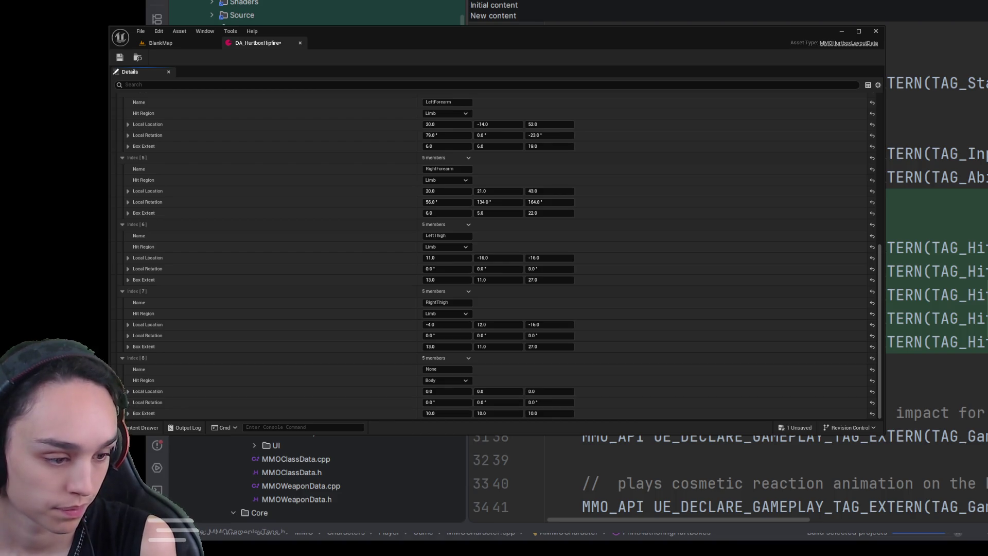
{"action": "type", "text": "RightCalf Location"}
- Make the Index 8 calf hurtbox a Limb at -4, 15, -60 with box extent 13, 11, 27
{"action": "left_click", "coordinate": [434, 380]}
{"action": "left_click", "coordinate": [436, 407]}
{"action": "left_click", "coordinate": [444, 391]}
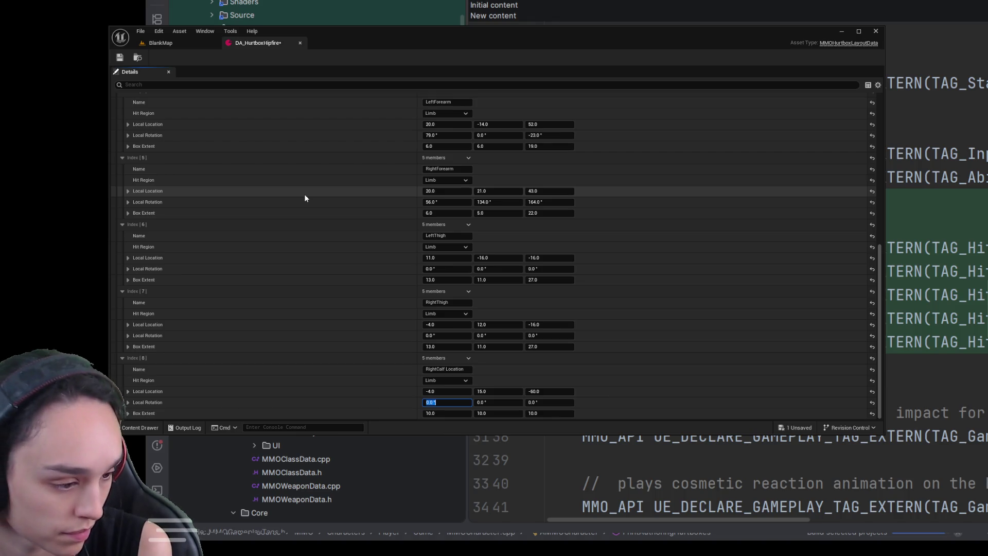
{"action": "left_click", "coordinate": [447, 413]}
{"action": "type", "text": "13"}
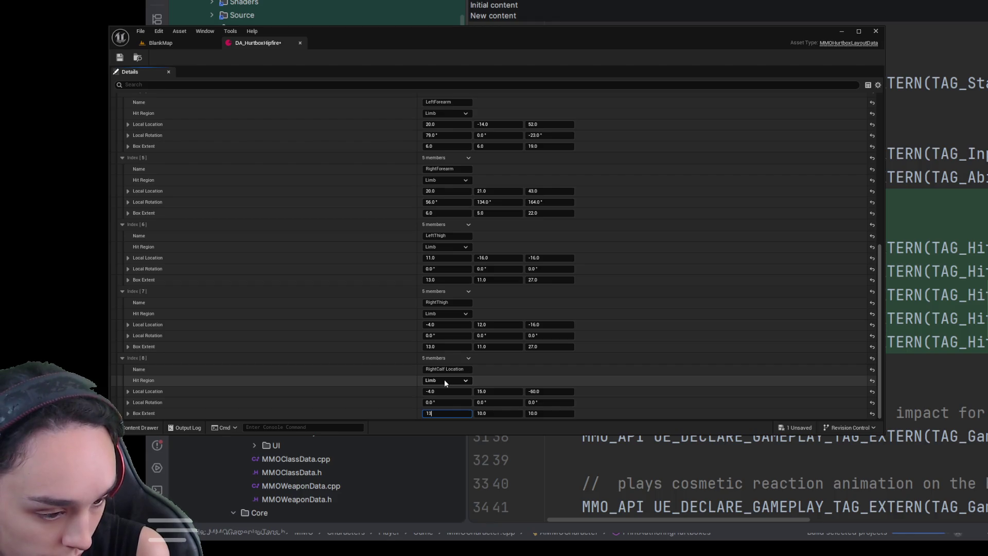
{"action": "key", "text": "Tab"}
{"action": "type", "text": "11"}
{"action": "key", "text": "Tab"}
{"action": "type", "text": "27"}
{"action": "scroll", "coordinate": [463, 308], "scroll_direction": "up", "scroll_amount": 10}
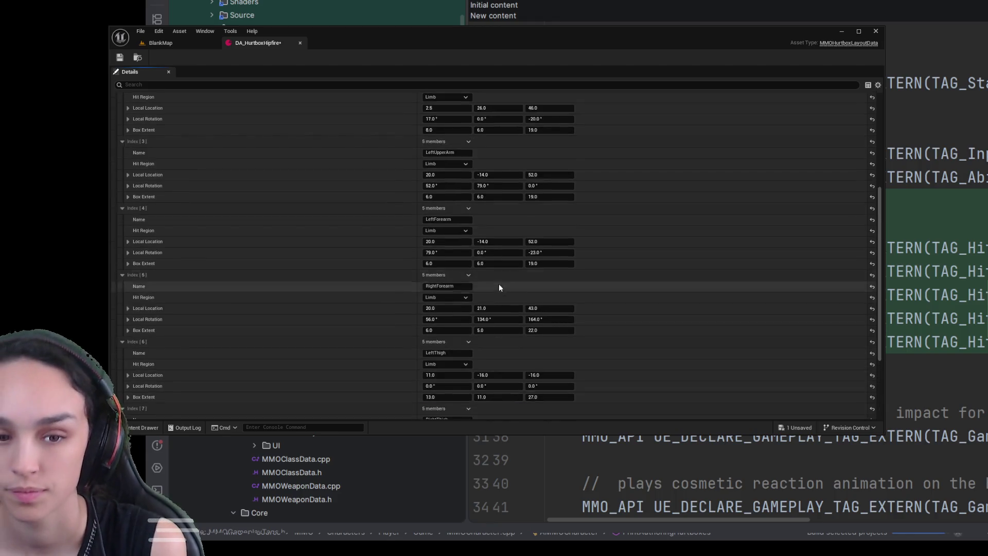
{"action": "scroll", "coordinate": [303, 400], "scroll_direction": "down", "scroll_amount": 5}
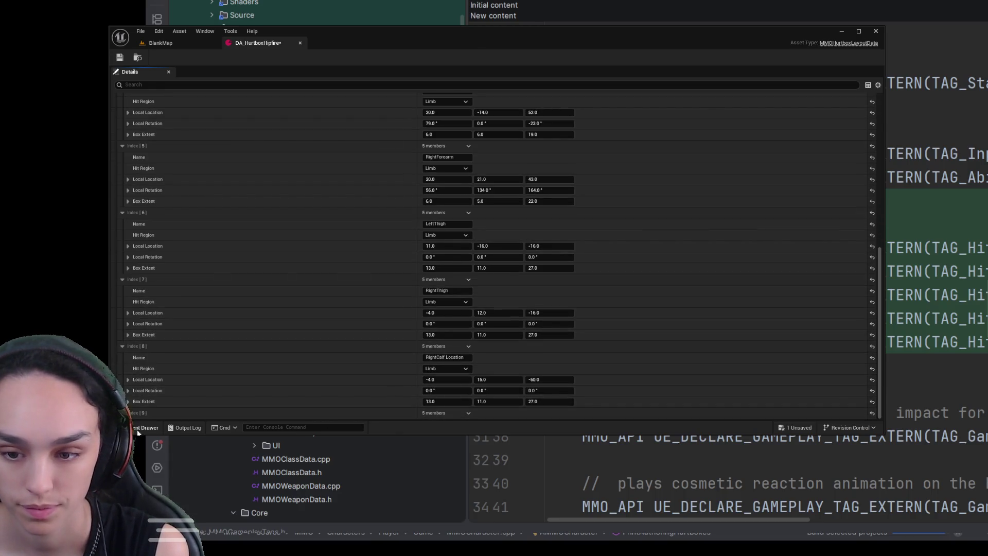
{"action": "scroll", "coordinate": [407, 370], "scroll_direction": "down", "scroll_amount": 2}
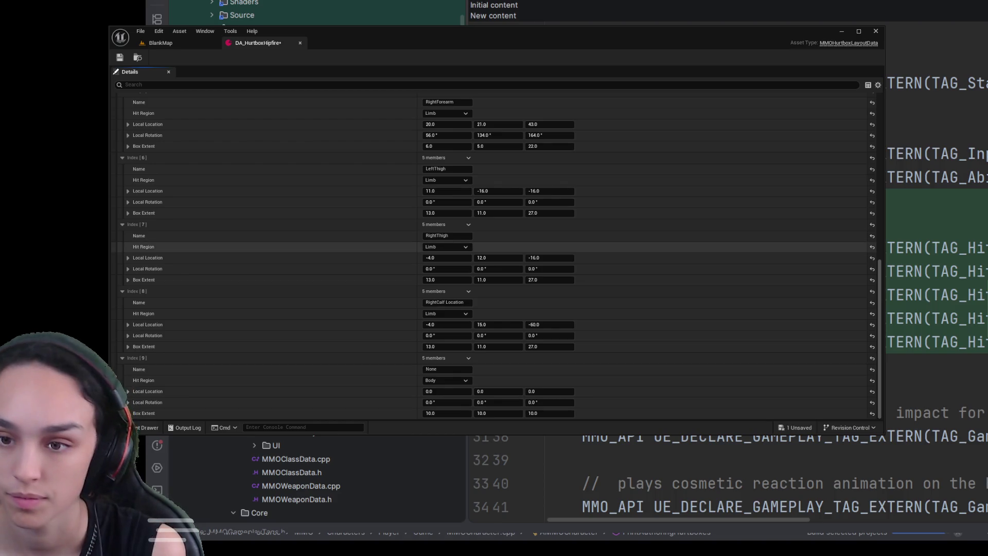
- Trim the Index 8 name to RightCalf and name Index 9 LeftCalf
{"action": "double_click", "coordinate": [464, 302]}
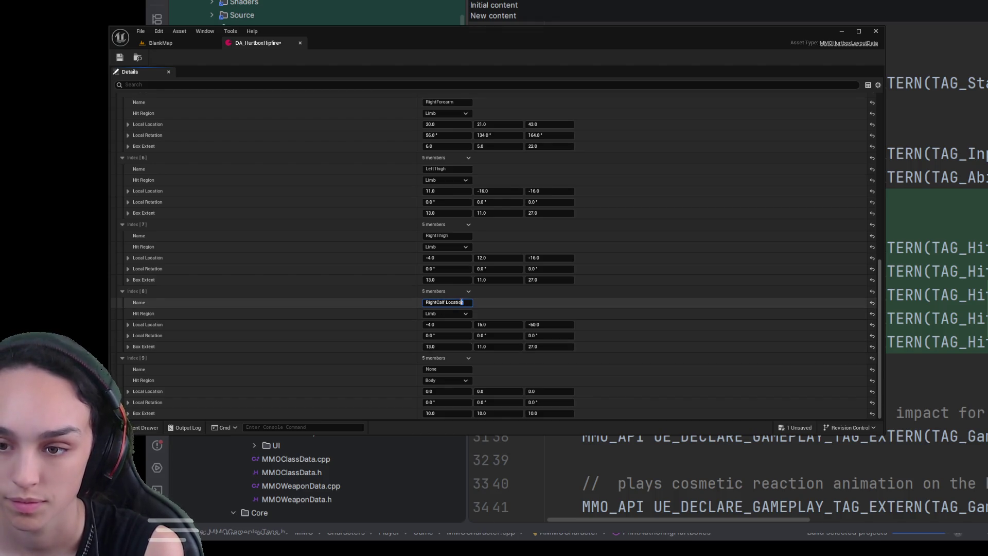
{"action": "key", "text": "BackSpace"}
{"action": "left_click", "coordinate": [458, 370]}
{"action": "type", "text": "LeftCalf"}
{"action": "key", "text": "Return"}
- Make LeftCalf a Limb at location 16, -18, -60
{"action": "left_click", "coordinate": [445, 380]}
{"action": "left_click", "coordinate": [443, 369]}
{"action": "left_click", "coordinate": [447, 391]}
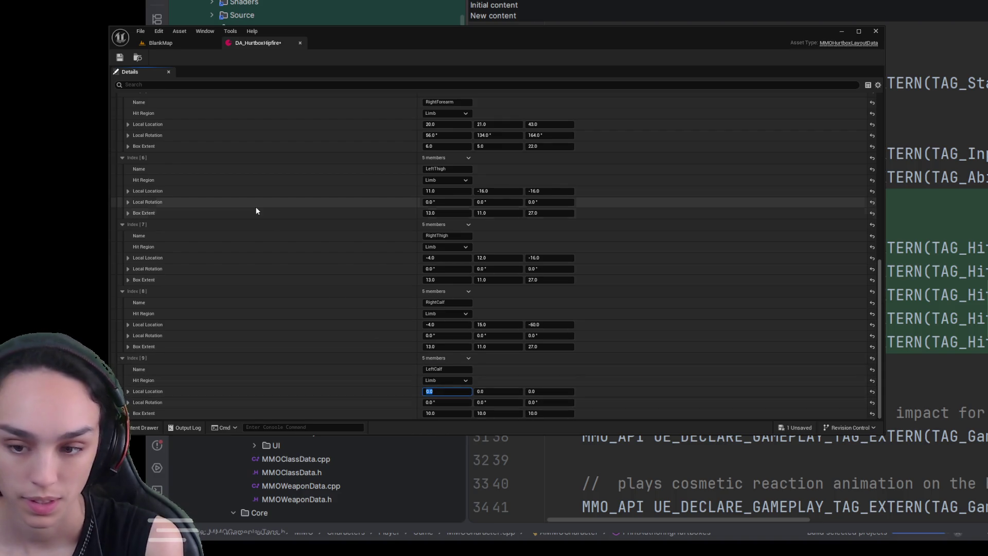
{"action": "type", "text": "16"}
{"action": "key", "text": "Tab"}
{"action": "type", "text": "-18"}
{"action": "key", "text": "Tab"}
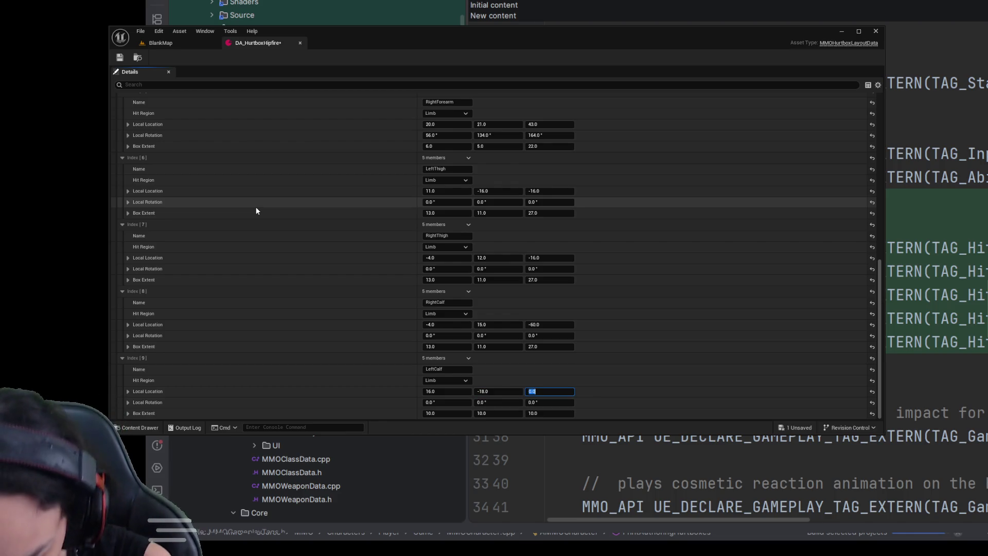
{"action": "type", "text": "-60"}
{"action": "key", "text": "Tab"}
{"action": "key", "text": "Tab"}
{"action": "key", "text": "Tab"}
{"action": "key", "text": "Tab"}
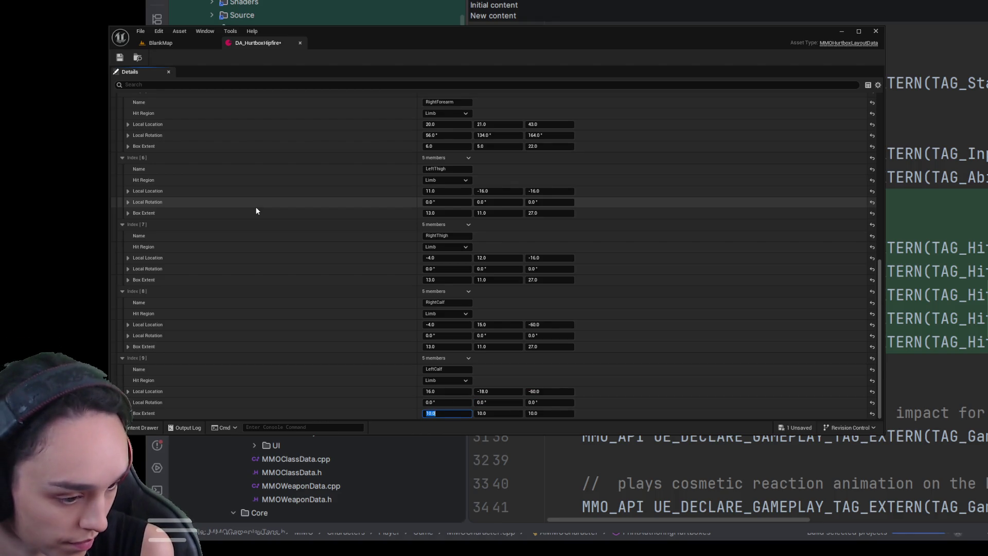
- Give LeftCalf box extent 13, 11, 27, save the asset, and return to BlankMap
{"action": "type", "text": "13"}
{"action": "key", "text": "Tab"}
{"action": "type", "text": "11"}
{"action": "key", "text": "Tab"}
{"action": "type", "text": "27"}
{"action": "left_click", "coordinate": [119, 57]}
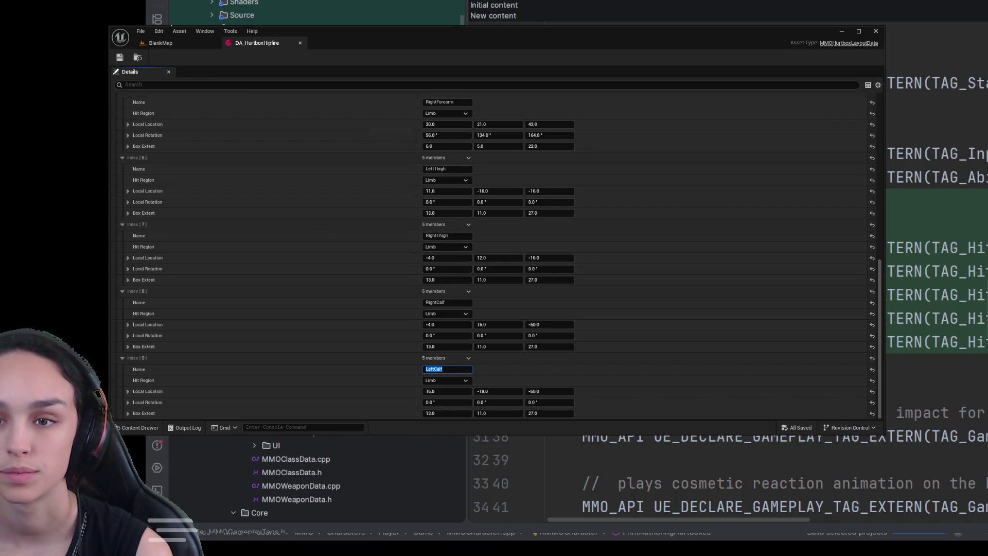
{"action": "left_click", "coordinate": [168, 43]}
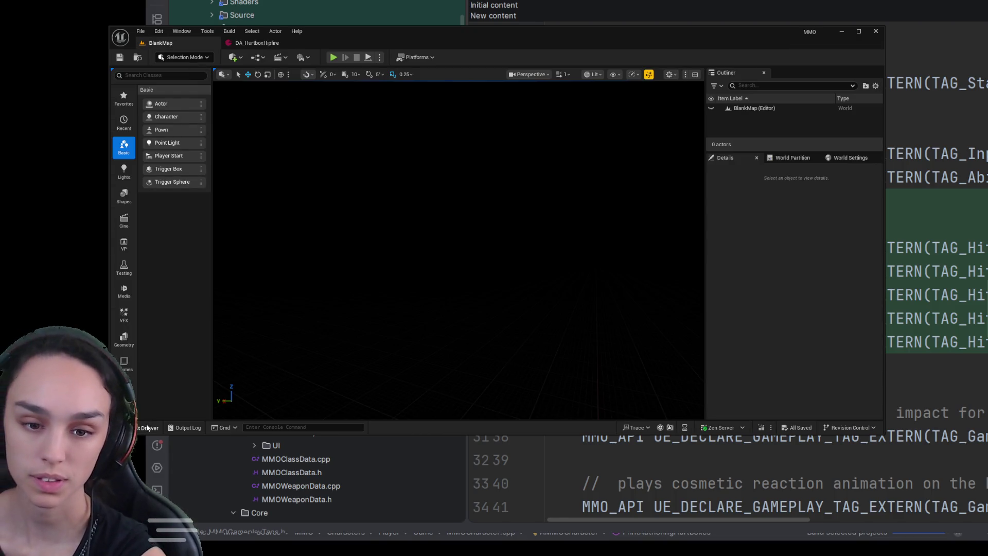
- Open the TDMMap level from Content/Maps and start Play-in-Editor
{"action": "left_click", "coordinate": [139, 427]}
{"action": "left_click", "coordinate": [483, 281]}
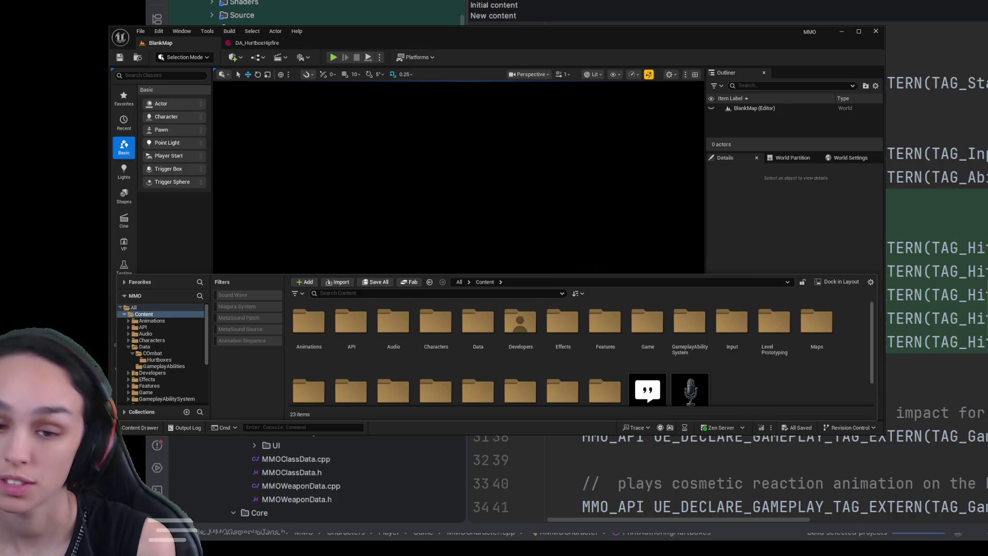
{"action": "left_click", "coordinate": [200, 259]}
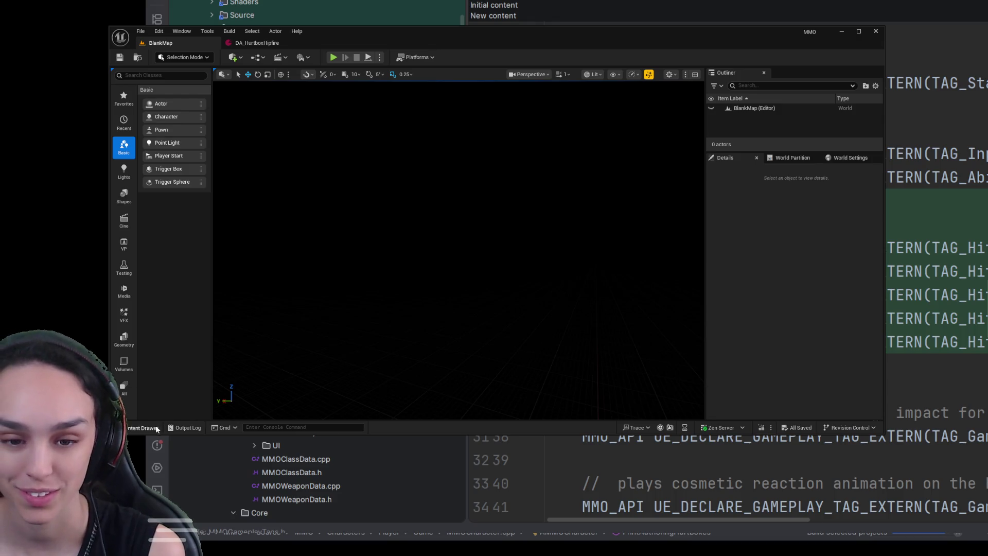
{"action": "left_click", "coordinate": [139, 427]}
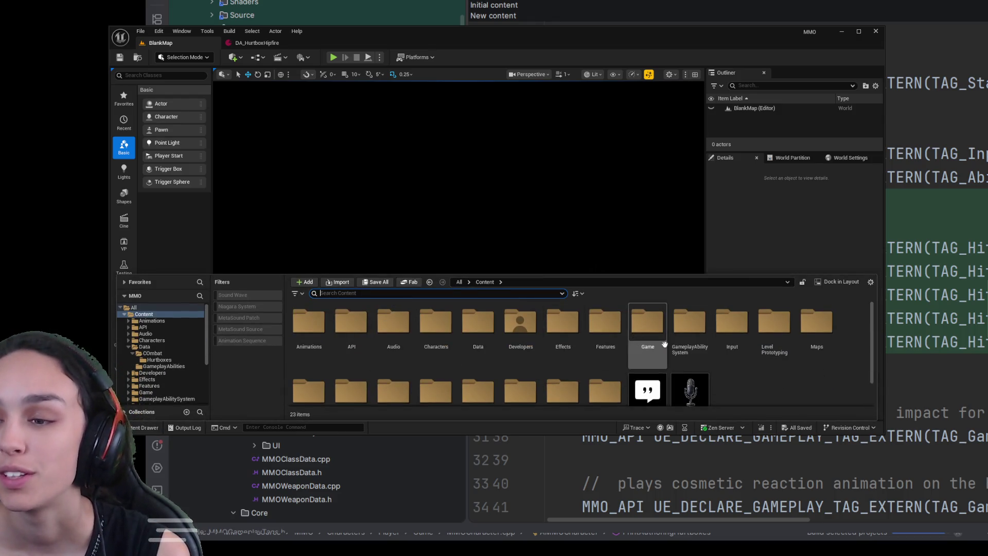
{"action": "double_click", "coordinate": [811, 330]}
{"action": "left_click", "coordinate": [440, 346]}
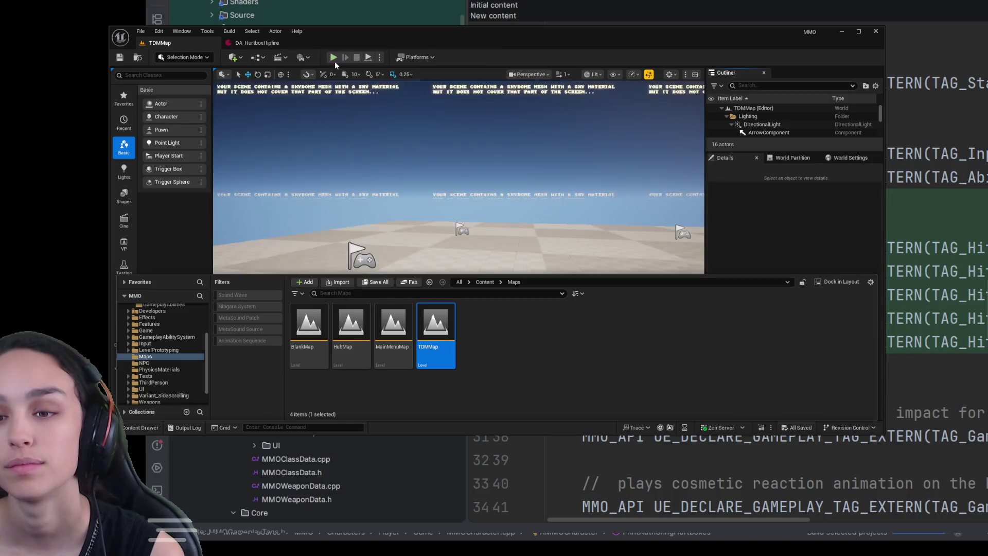
{"action": "left_click", "coordinate": [334, 58]}
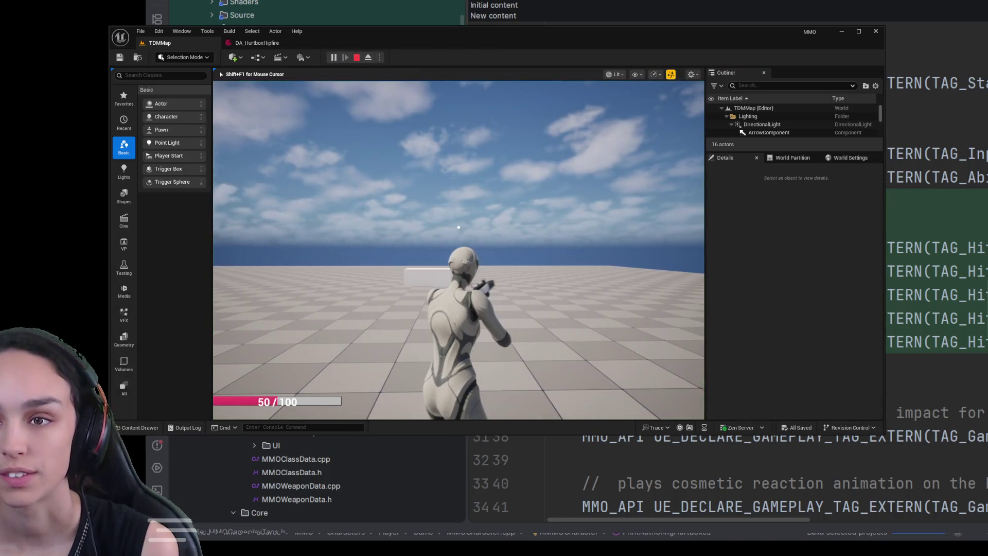
- Stop the play session with Esc and close Unreal Editor
{"action": "key", "text": "Escape"}
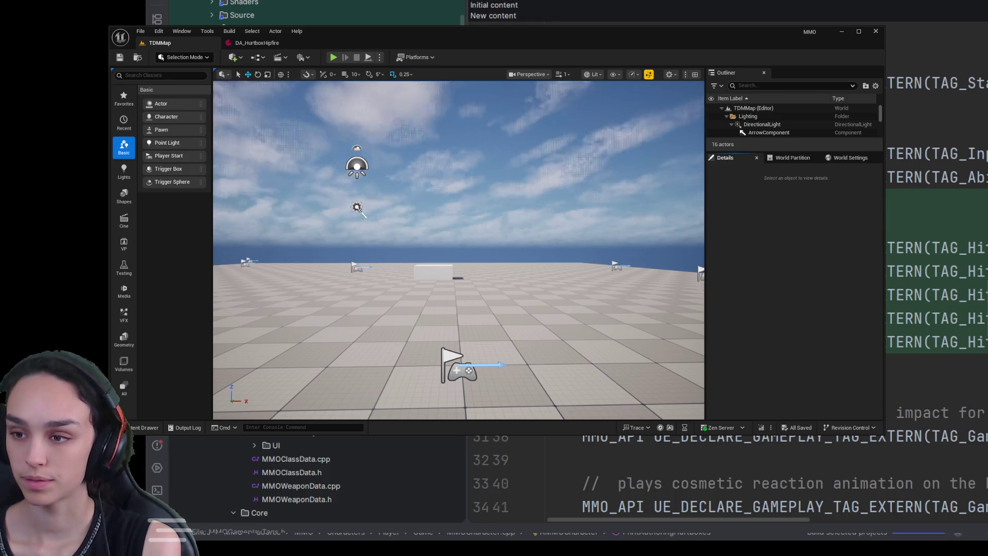
{"action": "left_click", "coordinate": [874, 32]}
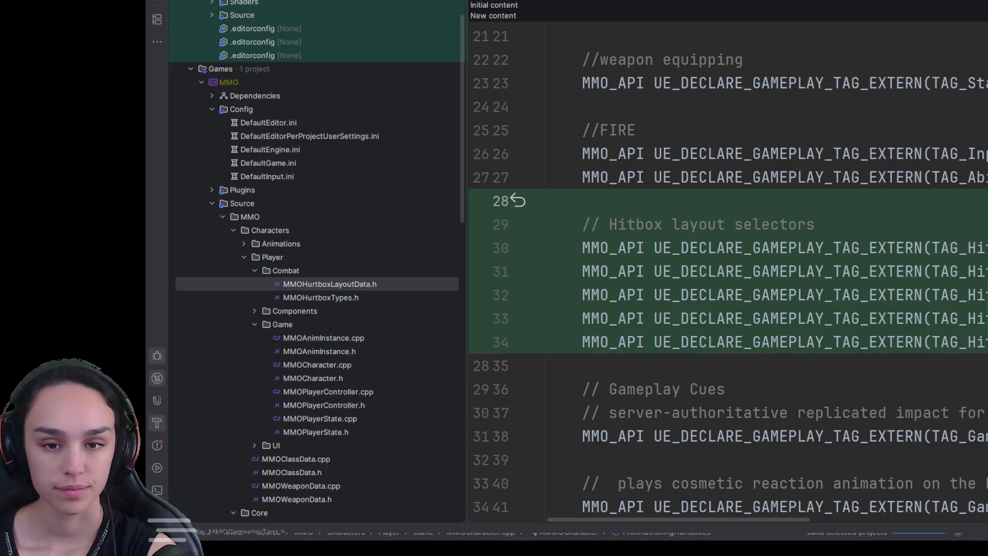
- In Rider's project tree, select Combat and expand the Player Components folder
{"action": "left_click", "coordinate": [257, 270]}
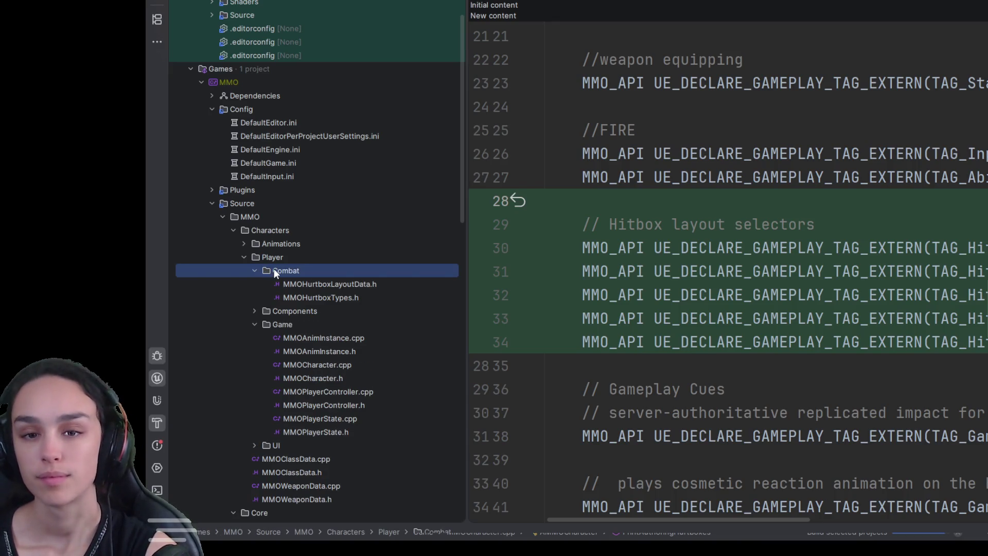
{"action": "left_click", "coordinate": [253, 311]}
{"action": "left_click", "coordinate": [294, 311]}
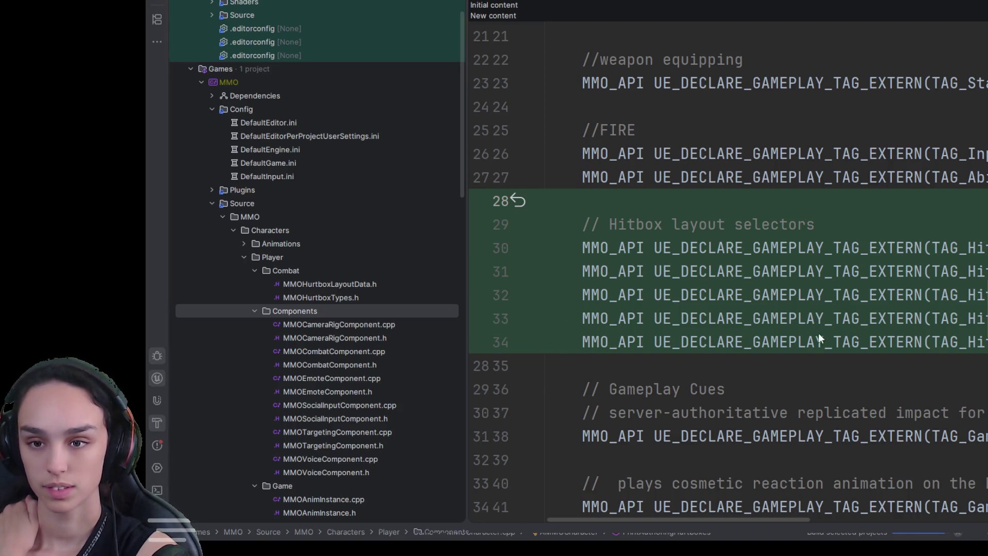
{"action": "left_click", "coordinate": [341, 315]}
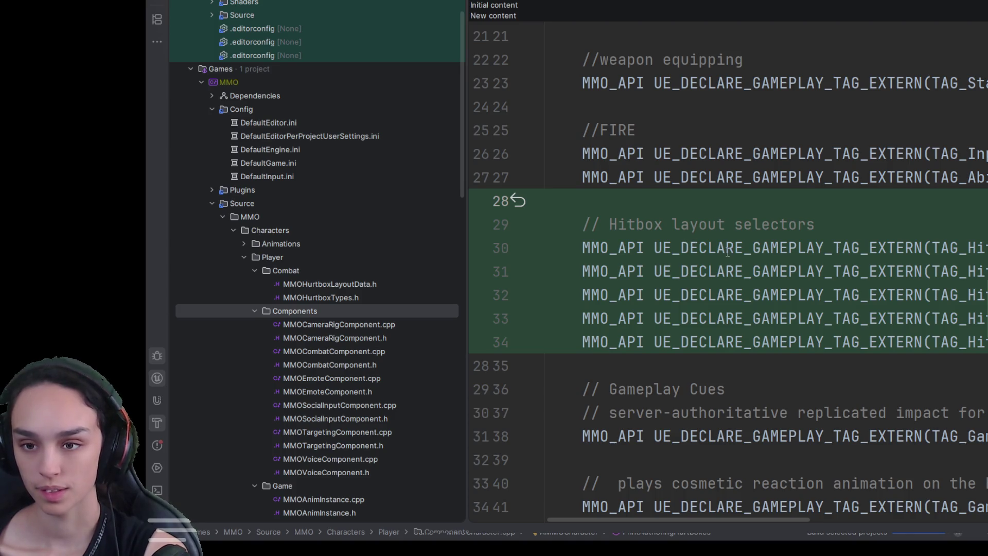
{"action": "left_click", "coordinate": [777, 264]}
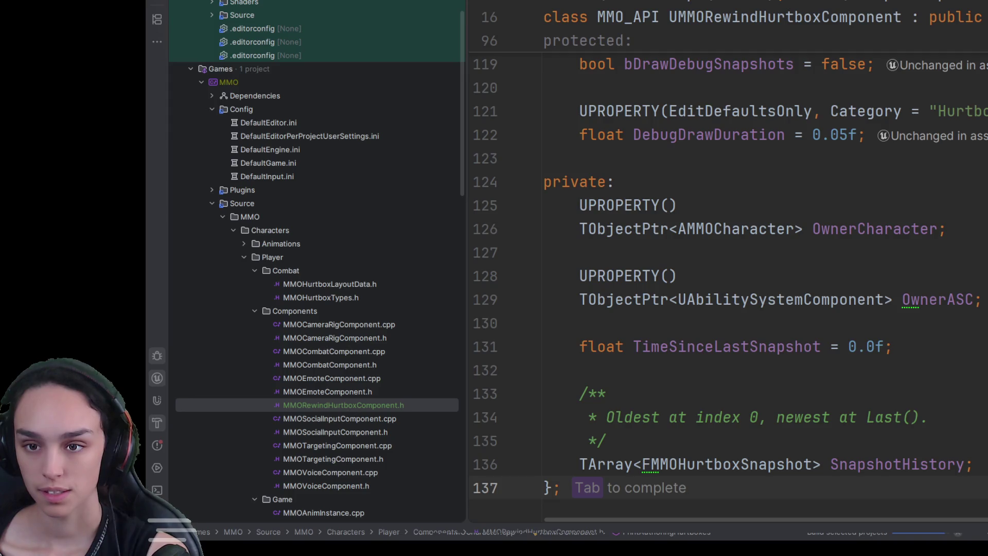
- Import FMMOHurtboxSnapshot's header via Alt+Enter and delete the redundant #include line
{"action": "left_click", "coordinate": [326, 313]}
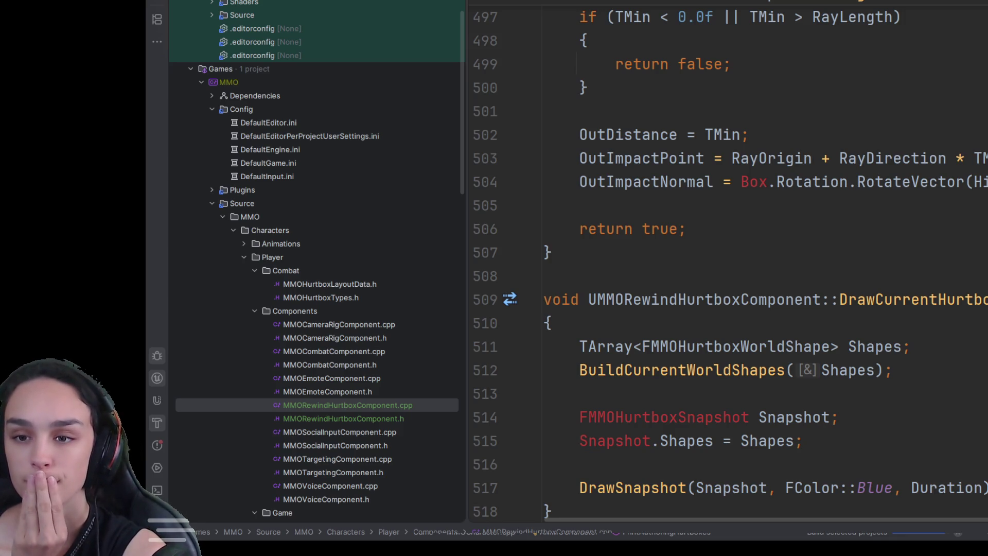
{"action": "left_click", "coordinate": [653, 415]}
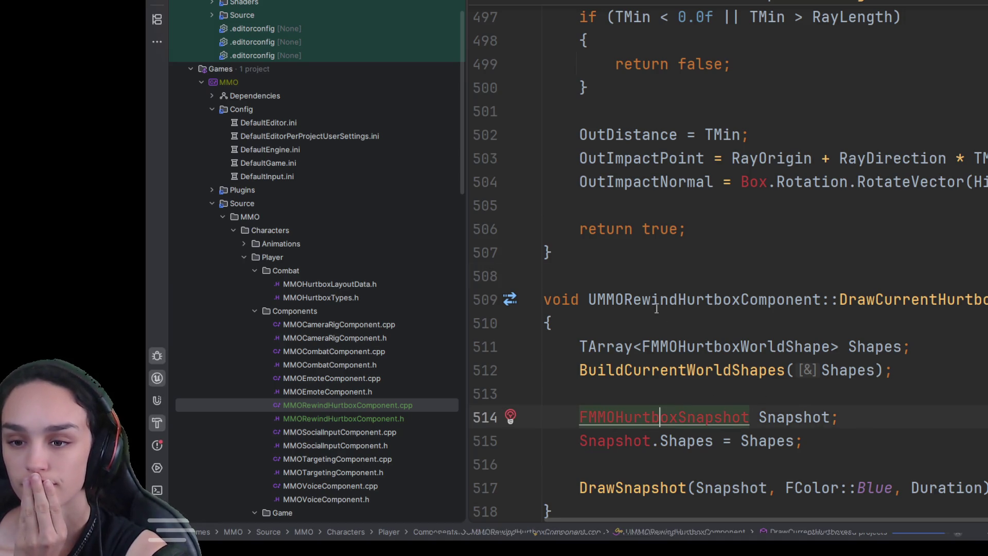
{"action": "key", "text": "alt+Return"}
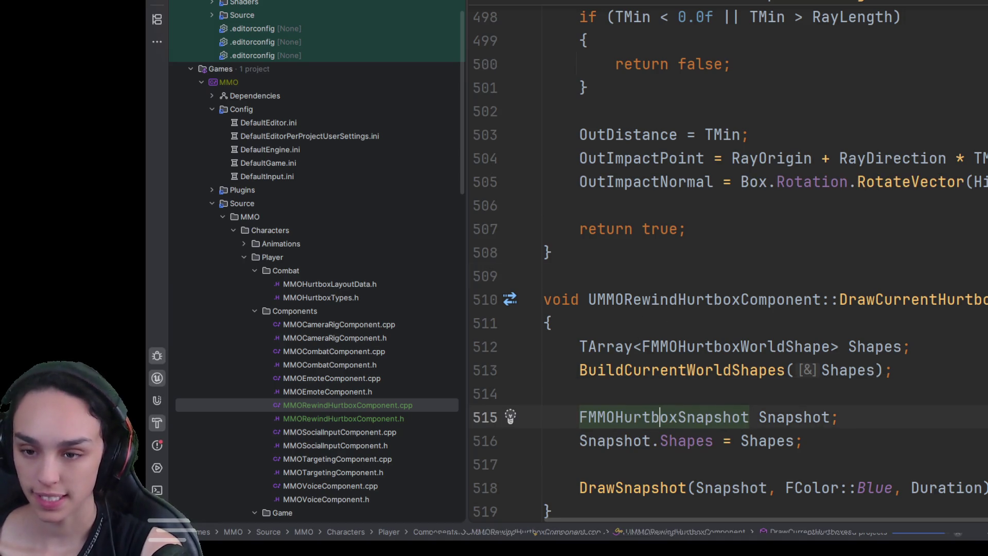
{"action": "key", "text": "ctrl+alt+Up"}
{"action": "key", "text": "ctrl+alt+Up"}
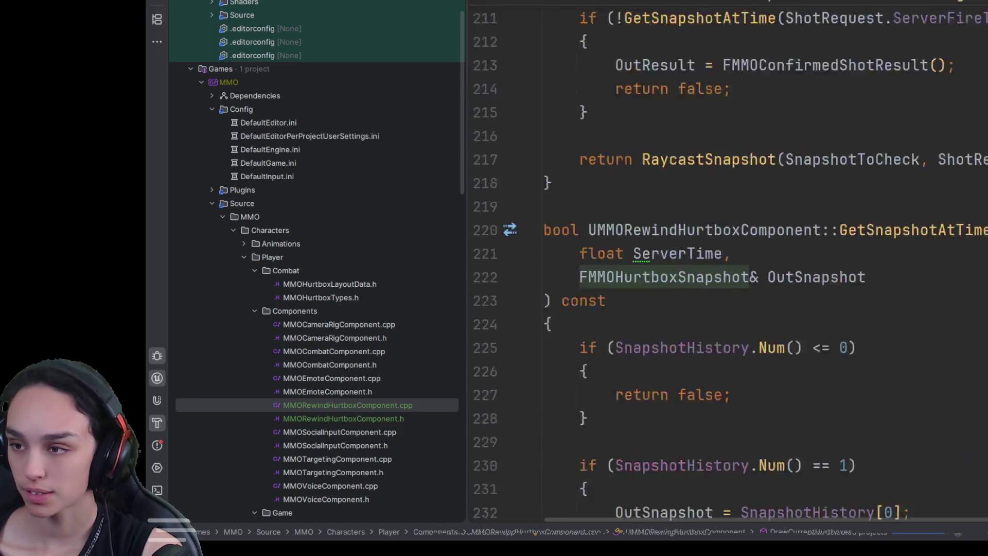
{"action": "scroll", "coordinate": [916, 280], "scroll_direction": "down", "scroll_amount": 3}
{"action": "left_click", "coordinate": [916, 282]}
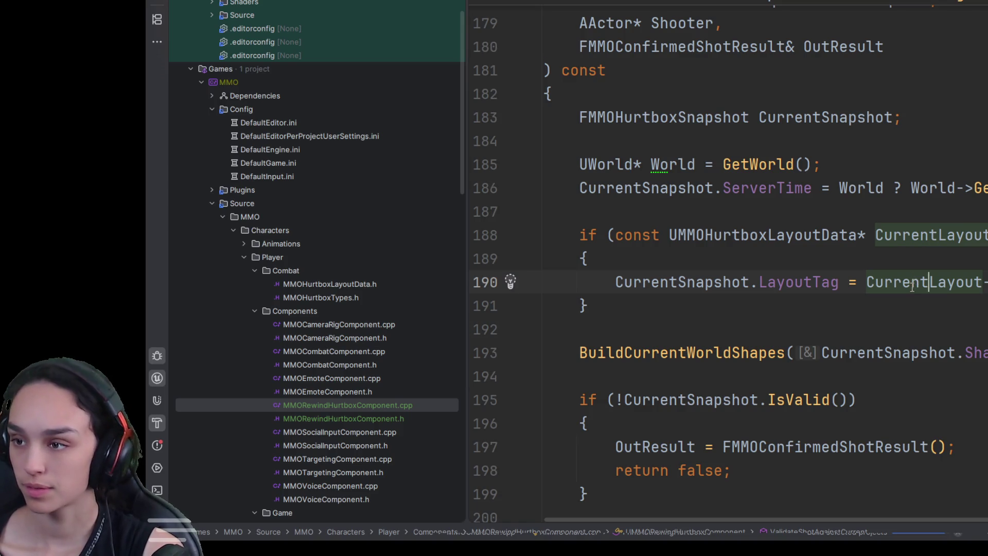
{"action": "scroll", "coordinate": [937, 321], "scroll_direction": "up", "scroll_amount": 6}
{"action": "scroll", "coordinate": [938, 322], "scroll_direction": "up", "scroll_amount": 20}
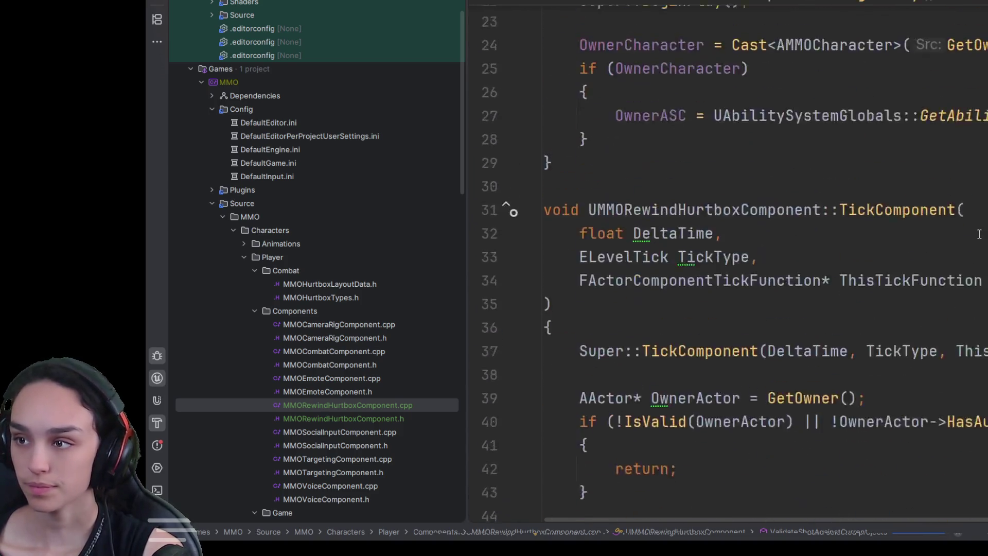
{"action": "left_click", "coordinate": [491, 181]}
{"action": "key", "text": "BackSpace"}
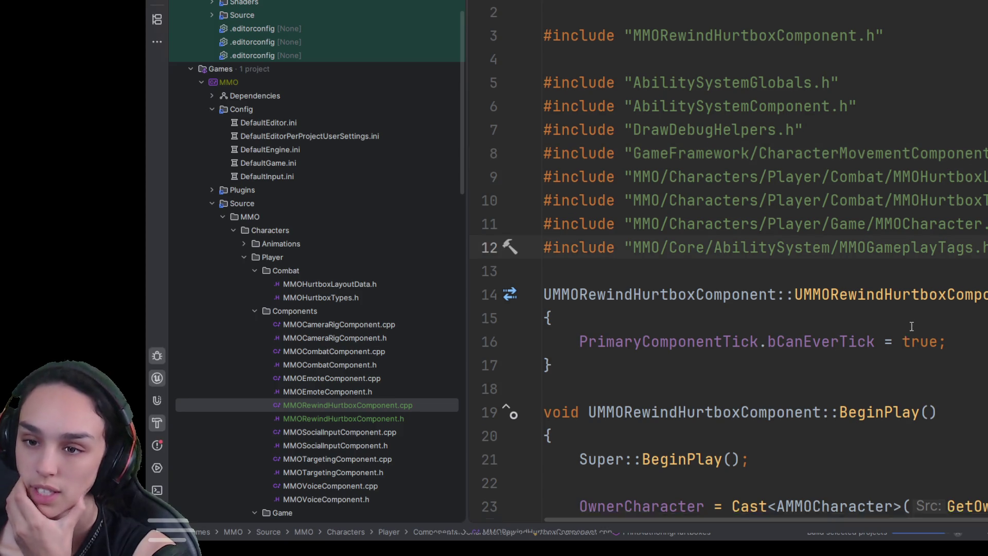
- Comment out TickComponent's snapshot-saving block, lines 38–54, with Ctrl+Shift+/
{"action": "scroll", "coordinate": [844, 326], "scroll_direction": "down", "scroll_amount": 9}
{"action": "scroll", "coordinate": [599, 238], "scroll_direction": "up", "scroll_amount": 3}
{"action": "scroll", "coordinate": [598, 239], "scroll_direction": "down", "scroll_amount": 2}
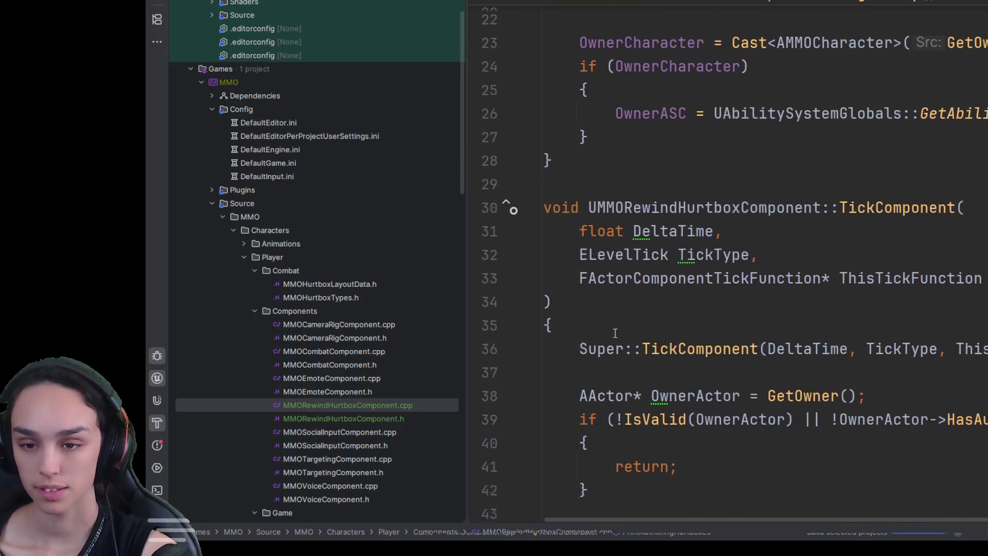
{"action": "mouse_move", "coordinate": [576, 298]}
{"action": "left_mouse_down"}
{"action": "mouse_move", "coordinate": [701, 400]}
{"action": "mouse_move", "coordinate": [738, 321]}
{"action": "left_mouse_up"}
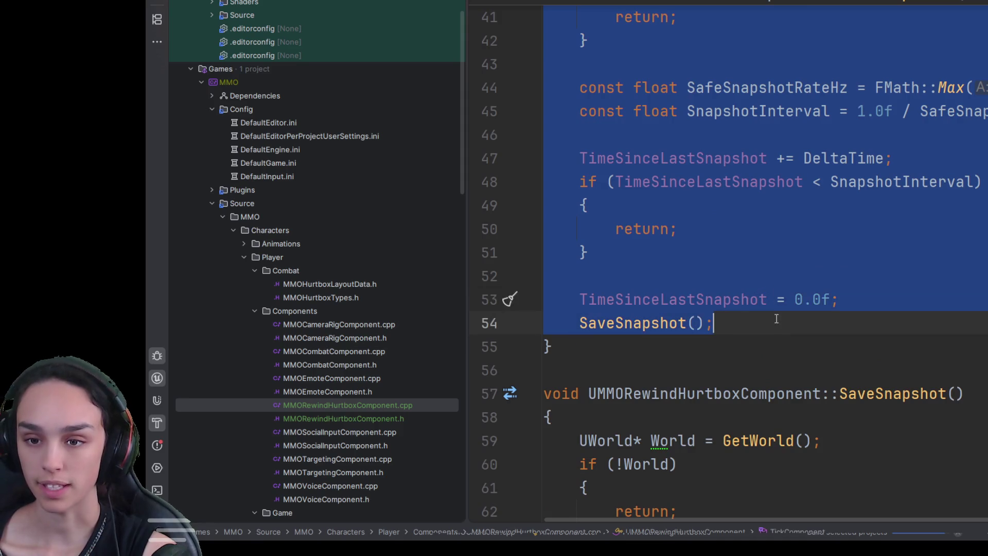
{"action": "key", "text": "ctrl+shift+slash"}
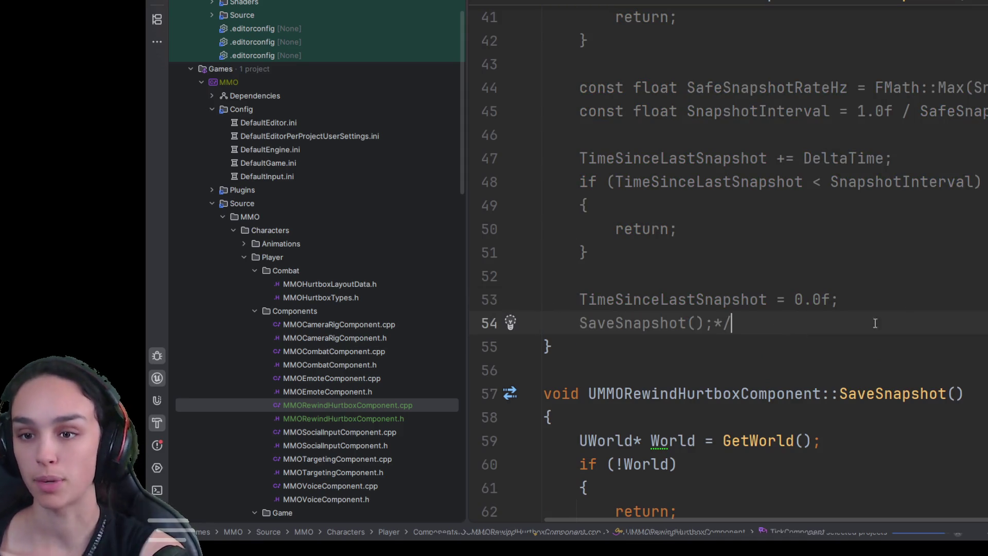
{"action": "left_click", "coordinate": [930, 273]}
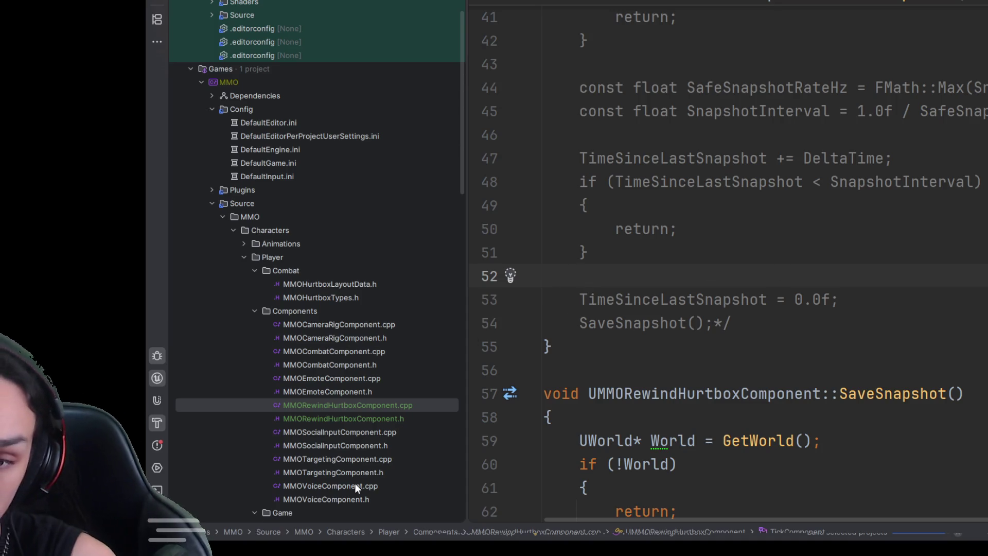
{"action": "scroll", "coordinate": [354, 416], "scroll_direction": "down", "scroll_amount": 5}
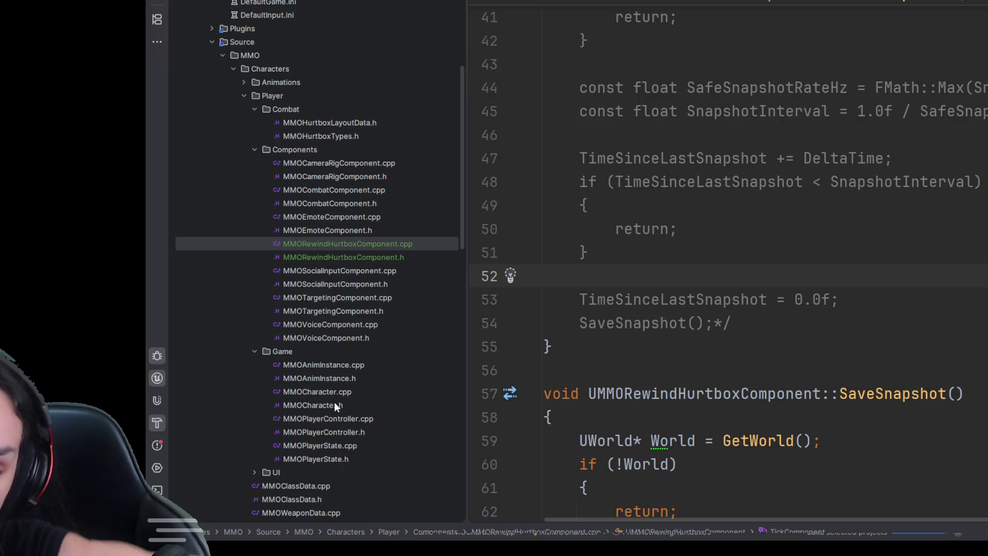
- In MMOCharacter.h, paste a RewindHurtboxComponent UPROPERTY and FORCEINLINE getter below CombatComponent
{"action": "double_click", "coordinate": [332, 404]}
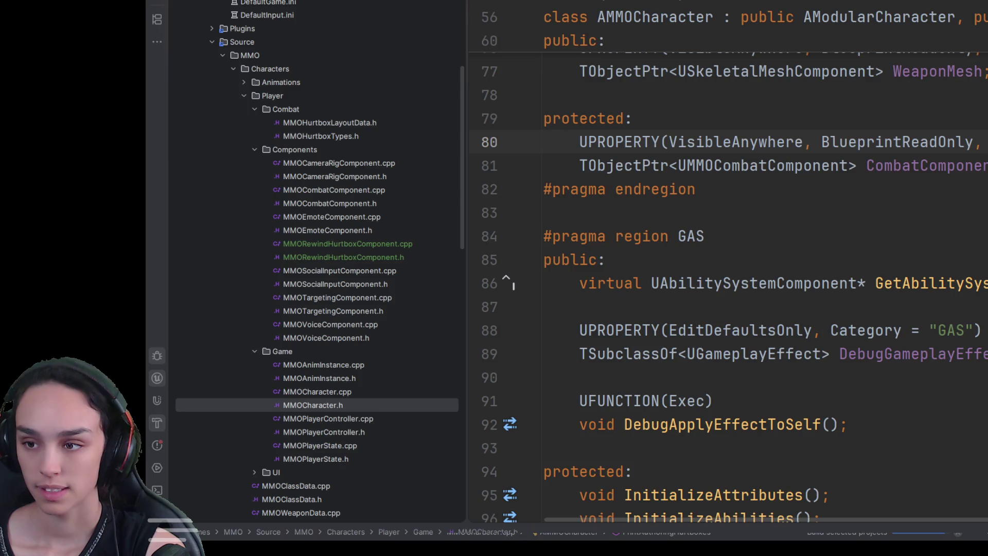
{"action": "scroll", "coordinate": [850, 373], "scroll_direction": "up", "scroll_amount": 1}
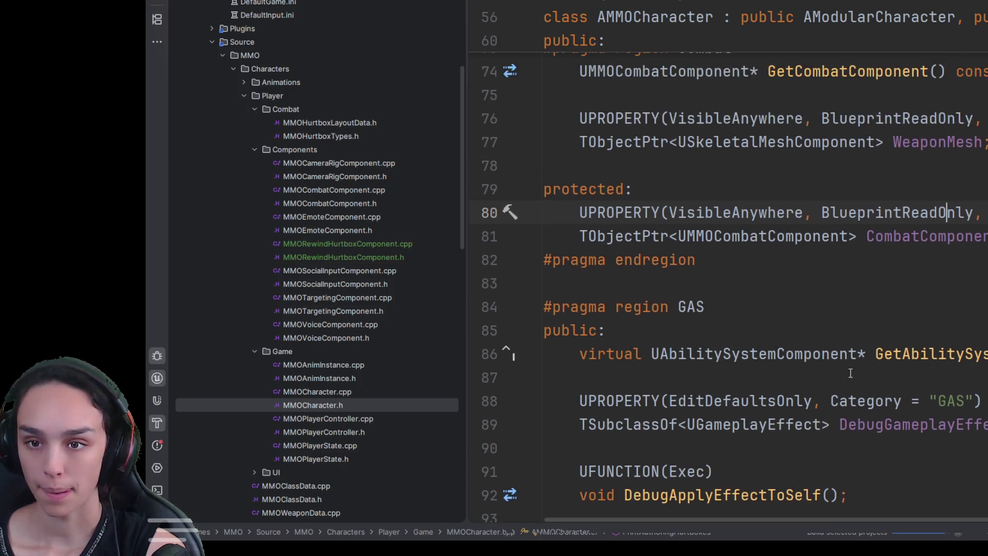
{"action": "key", "text": "Down"}
{"action": "key", "text": "Return"}
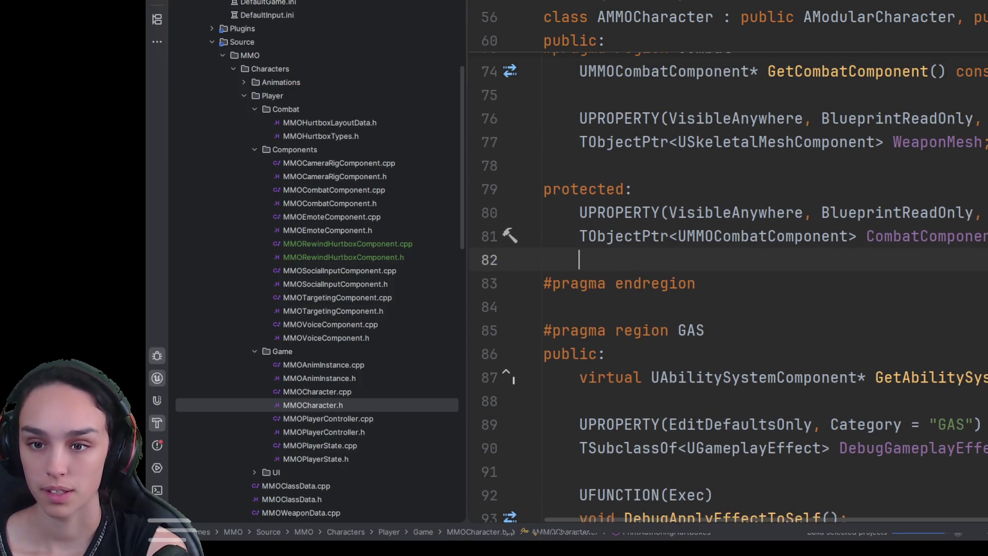
{"action": "key", "text": "ctrl+v"}
{"action": "scroll", "coordinate": [914, 308], "scroll_direction": "up", "scroll_amount": 3}
{"action": "scroll", "coordinate": [915, 308], "scroll_direction": "down", "scroll_amount": 5}
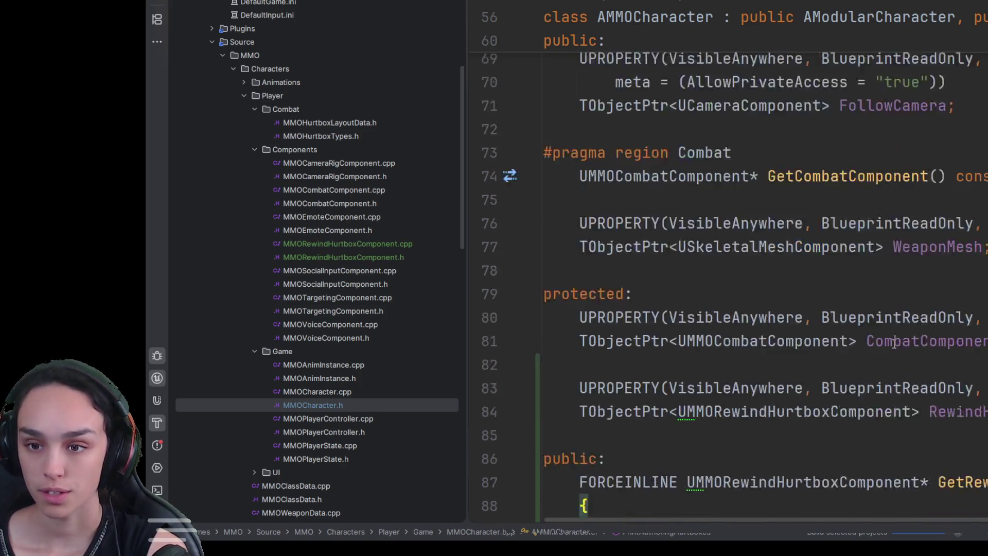
- Add the UMMORewindHurtboxComponent include, then go to MMOCharacter.cpp's constructor and add blank lines
{"action": "left_click", "coordinate": [702, 224]}
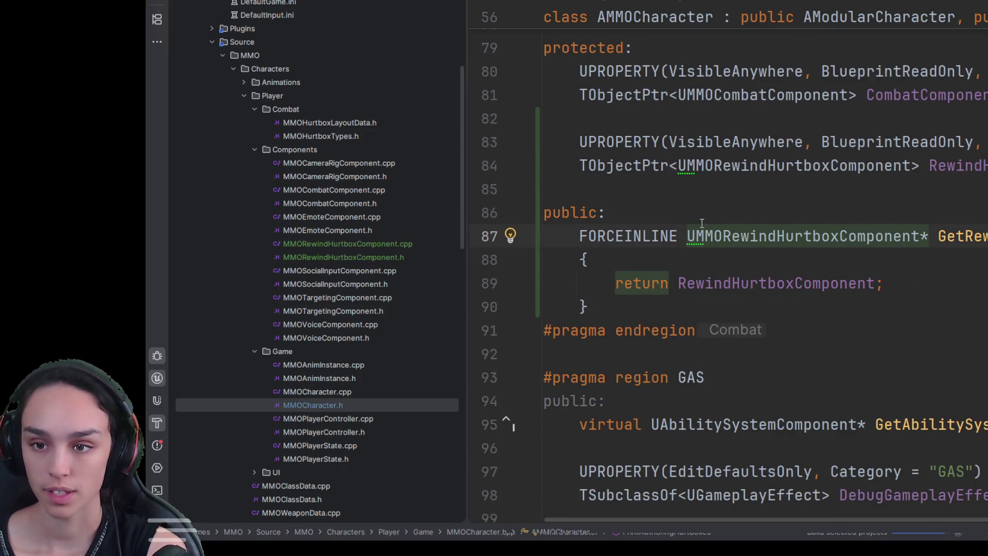
{"action": "key", "text": "alt+Return"}
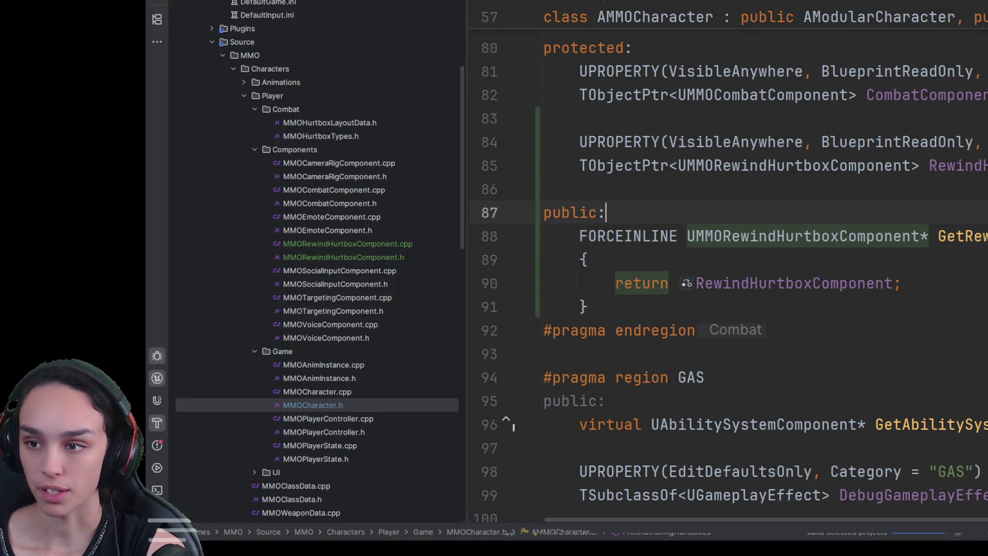
{"action": "key", "text": "ctrl+Tab"}
{"action": "key", "text": "Return"}
{"action": "key", "text": "Return"}
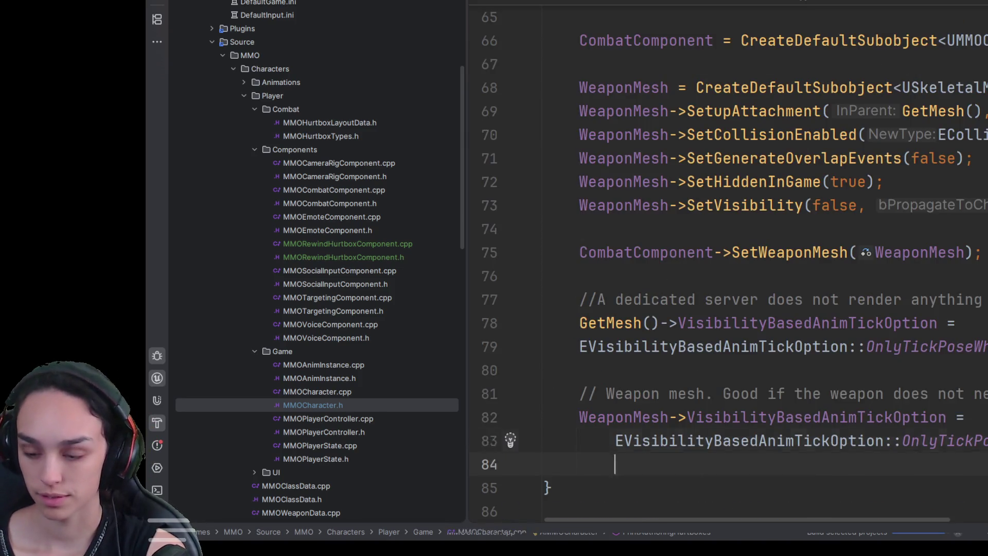
- Paste the CreateDefaultSubobject call for RewindHurtboxComponent into the constructor and import its include
{"action": "key", "text": "ctrl+v"}
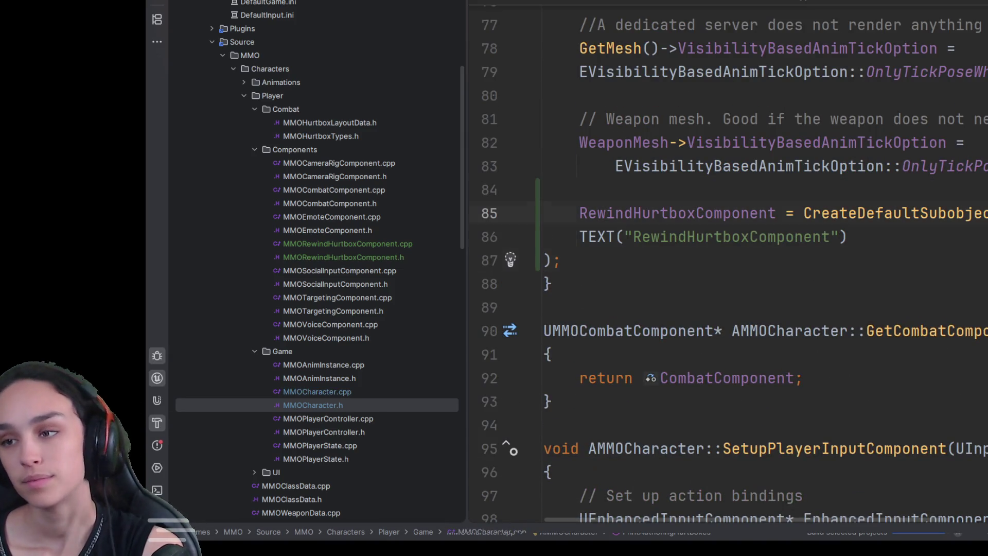
{"action": "key", "text": "alt+Return"}
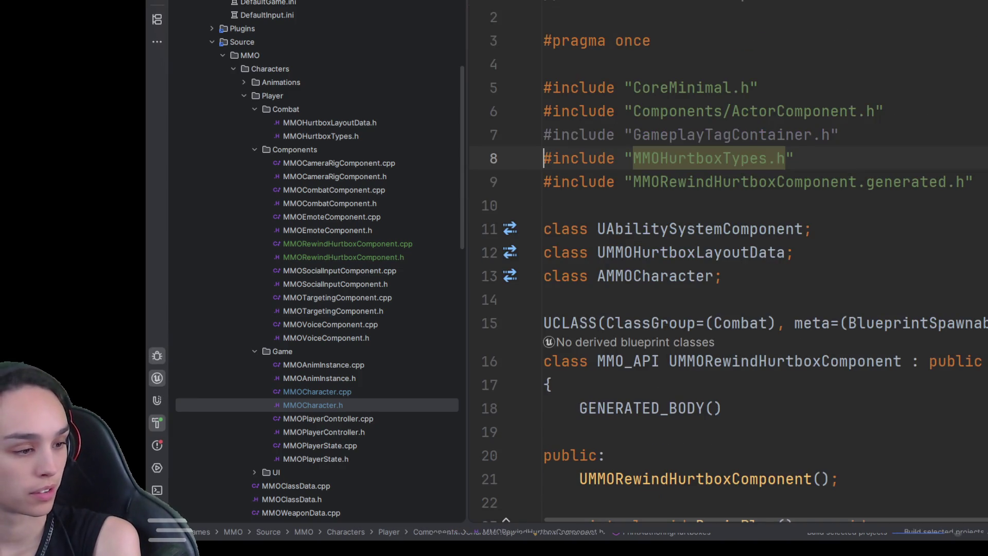
- Delete the GameplayTagContainer.h and MMOHurtboxTypes.h include lines and the leftover blank line
{"action": "left_click_drag", "start_coordinate": [795, 158], "coordinate": [513, 134]}
{"action": "key", "text": "BackSpace"}
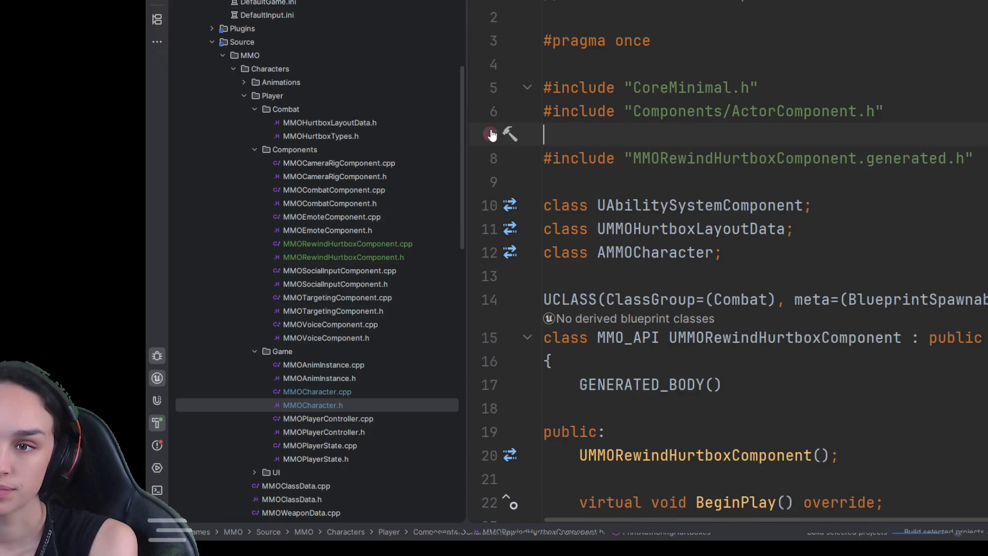
{"action": "key", "text": "BackSpace"}
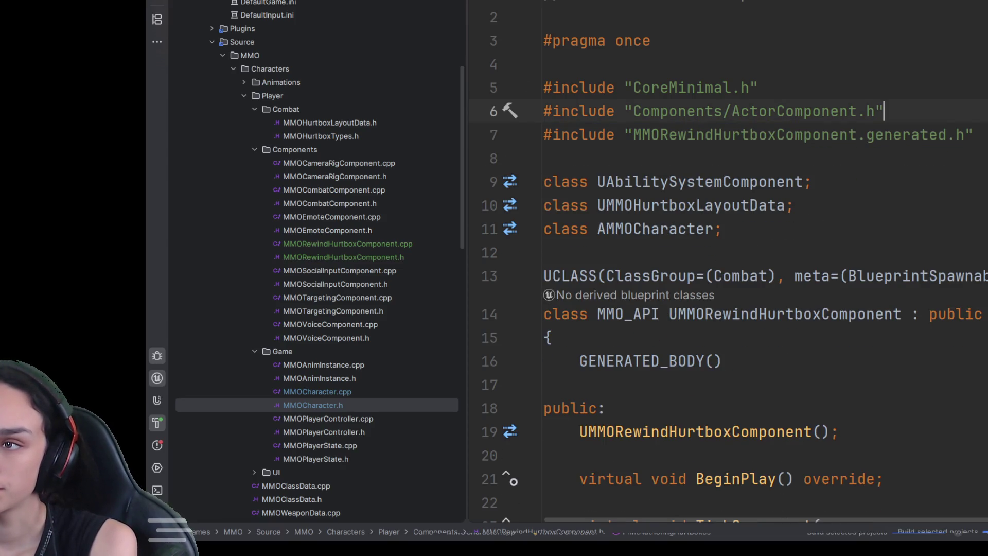
{"action": "left_click", "coordinate": [757, 88]}
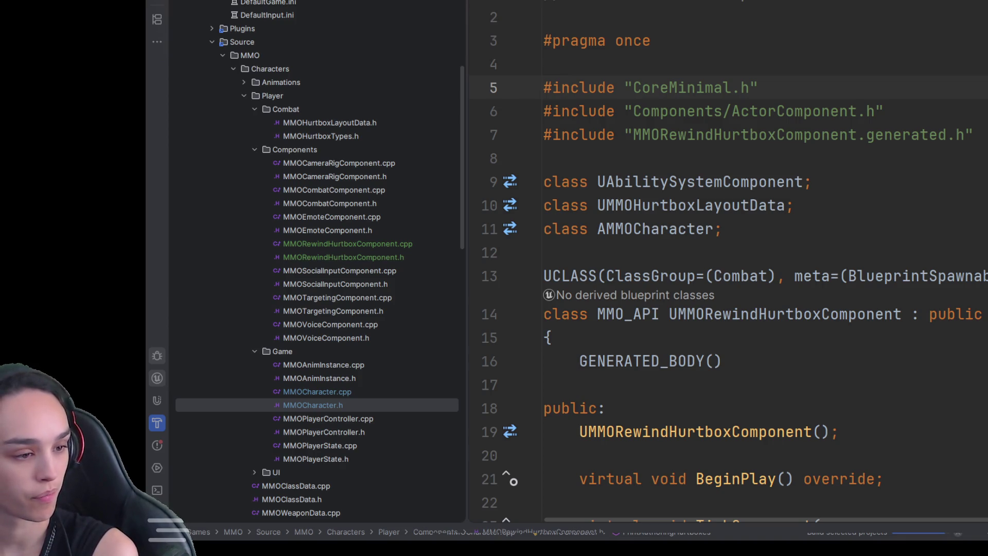
- Add a forward declaration for the FMMOHurtboxSnapshot struct
{"action": "left_click", "coordinate": [837, 174]}
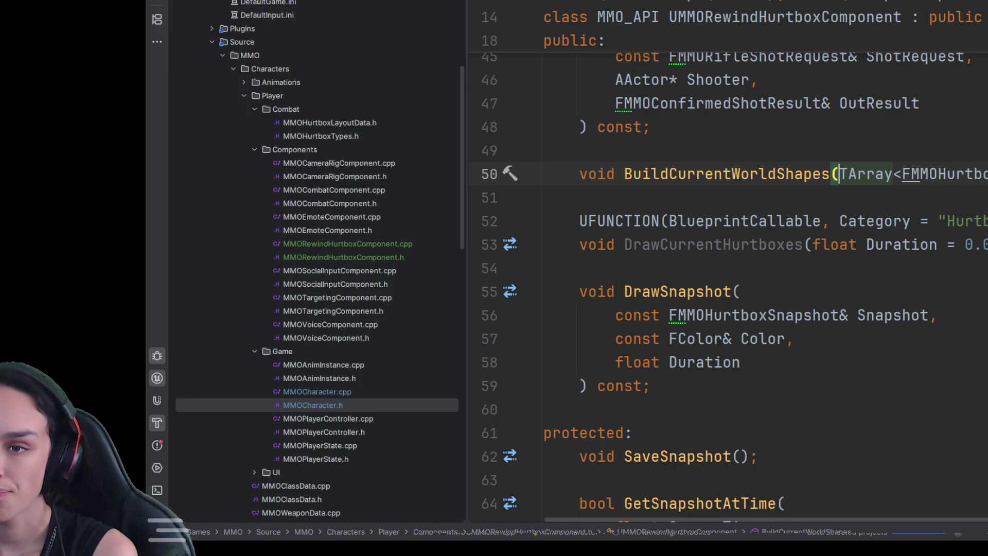
{"action": "left_click", "coordinate": [808, 419]}
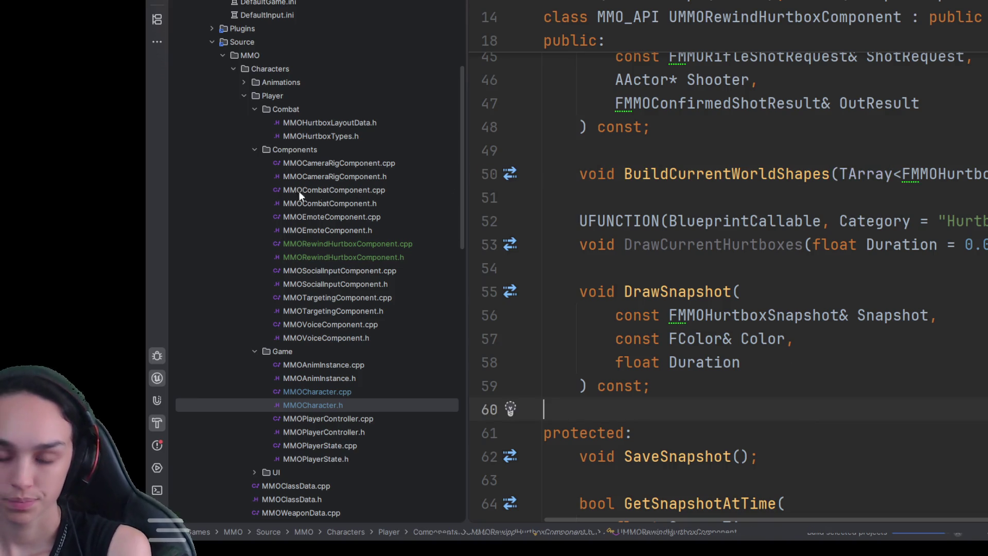
{"action": "key", "text": "ctrl+alt+Home"}
{"action": "key", "text": "ctrl+alt+Home"}
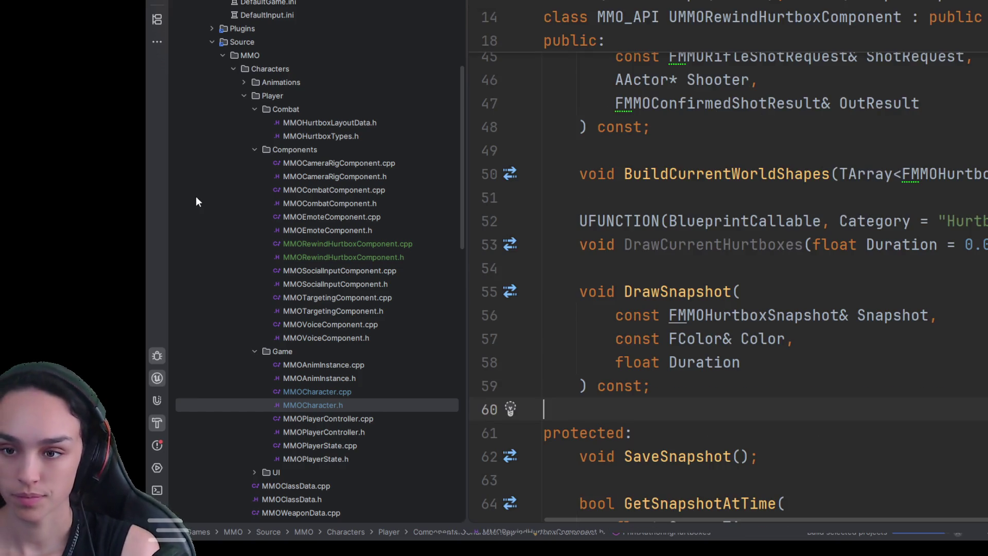
{"action": "left_click", "coordinate": [678, 315]}
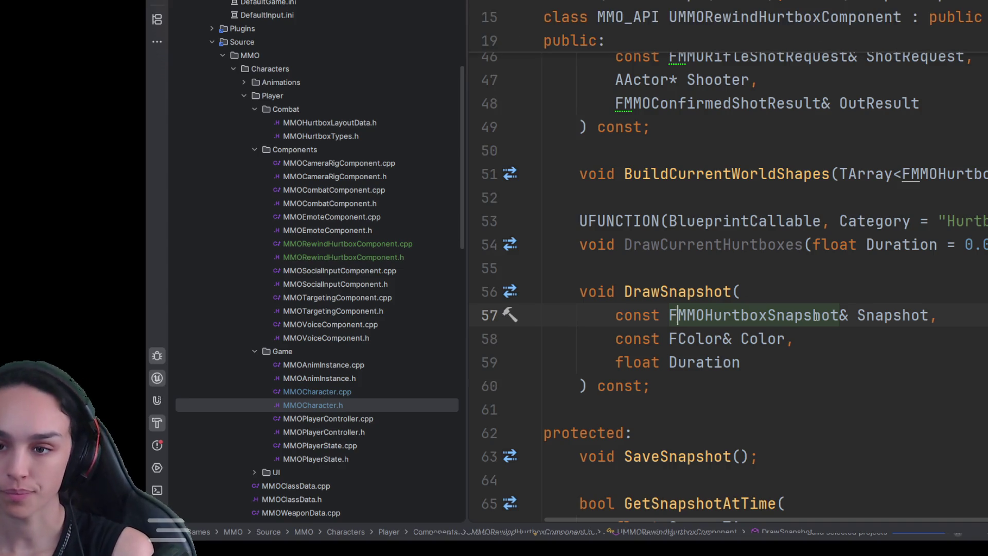
- Forward-declare FMMORifleShotRequest and FMMOConfirmedShotResult, then scroll through the header to review it
{"action": "scroll", "coordinate": [817, 317], "scroll_direction": "down", "scroll_amount": 5}
{"action": "left_click", "coordinate": [739, 381]}
{"action": "scroll", "coordinate": [739, 381], "scroll_direction": "down", "scroll_amount": 1}
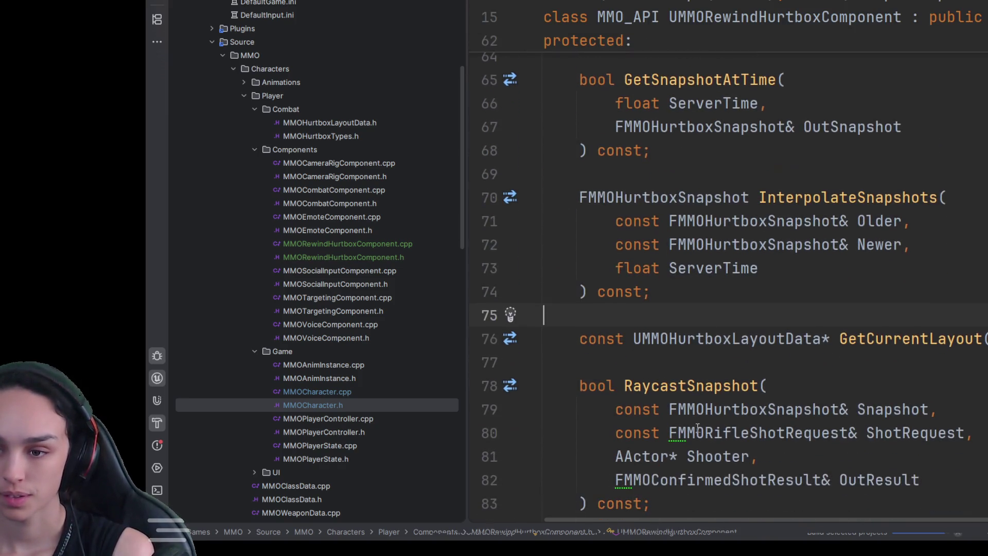
{"action": "left_click", "coordinate": [672, 432]}
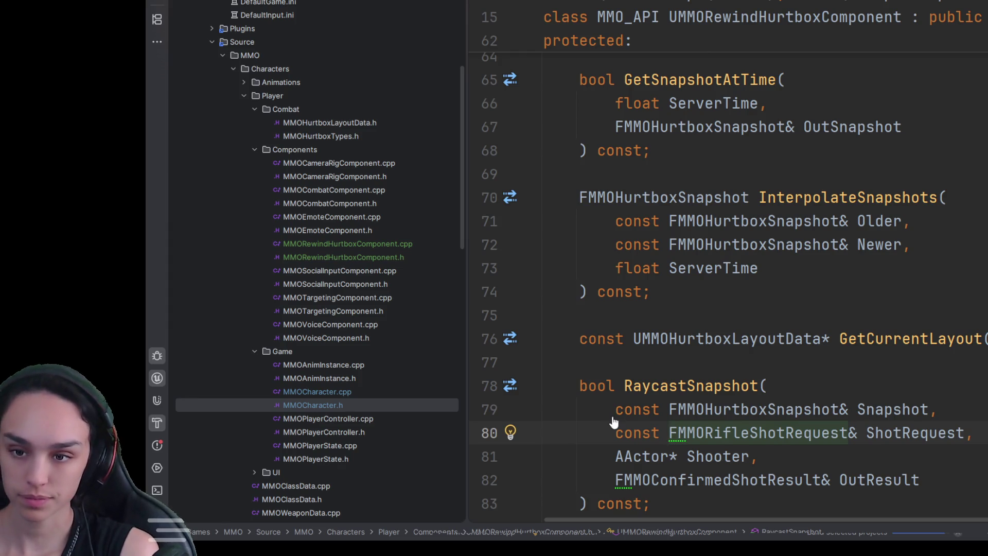
{"action": "left_click", "coordinate": [622, 471]}
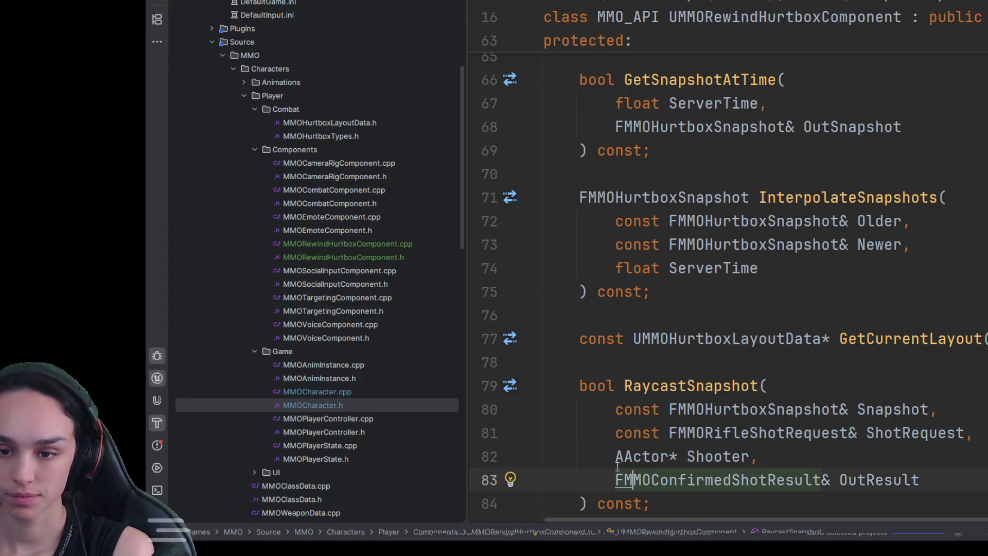
{"action": "scroll", "coordinate": [825, 374], "scroll_direction": "down", "scroll_amount": 7}
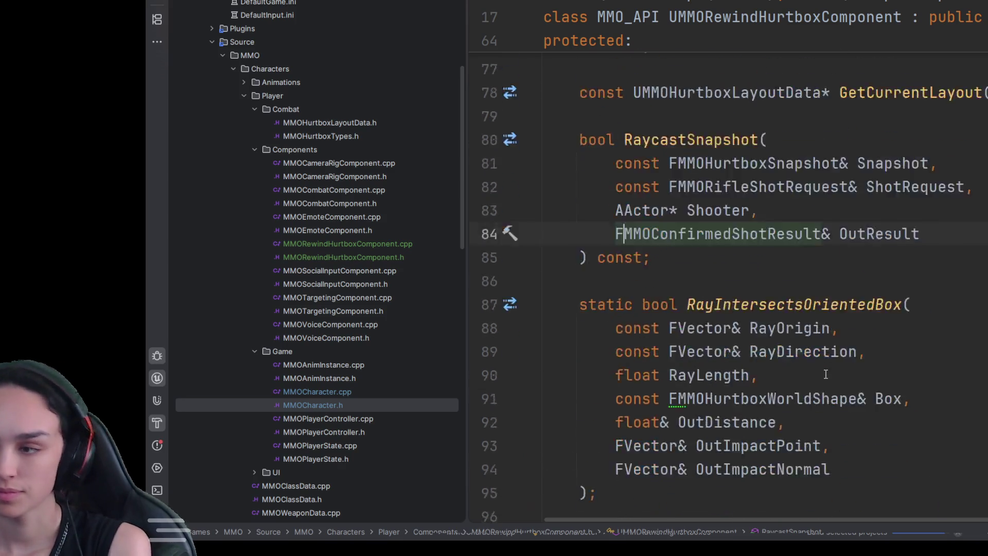
{"action": "scroll", "coordinate": [767, 363], "scroll_direction": "down", "scroll_amount": 12}
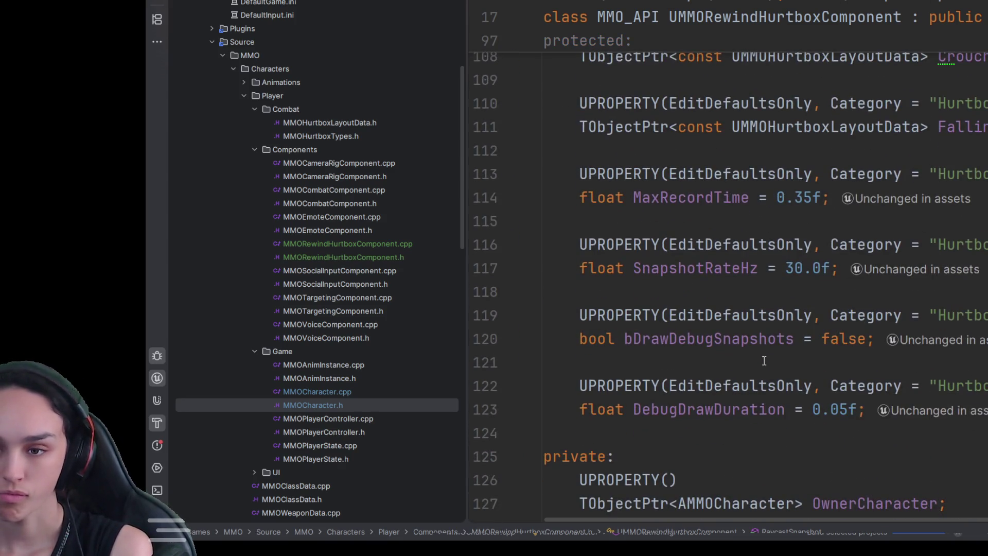
{"action": "scroll", "coordinate": [758, 367], "scroll_direction": "up", "scroll_amount": 20}
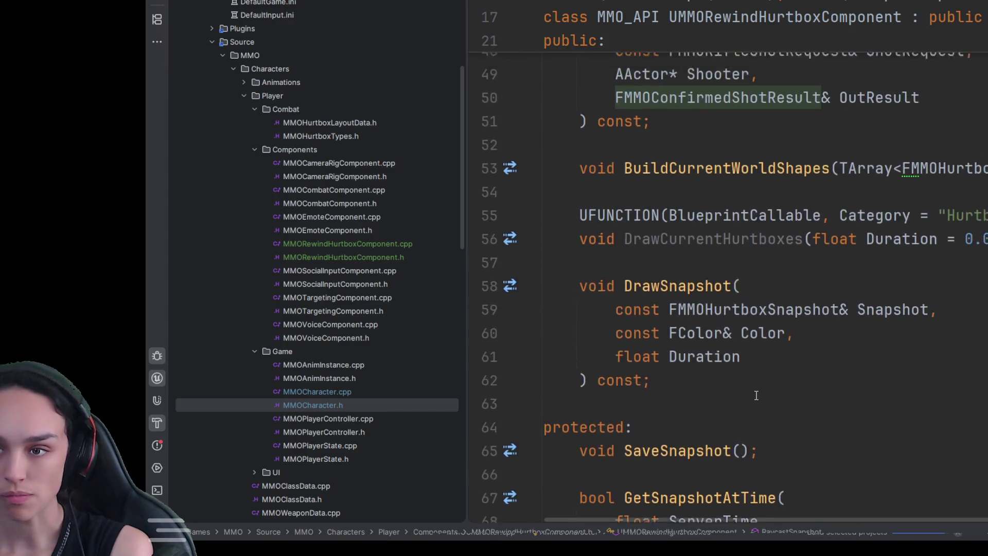
{"action": "scroll", "coordinate": [756, 395], "scroll_direction": "up", "scroll_amount": 10}
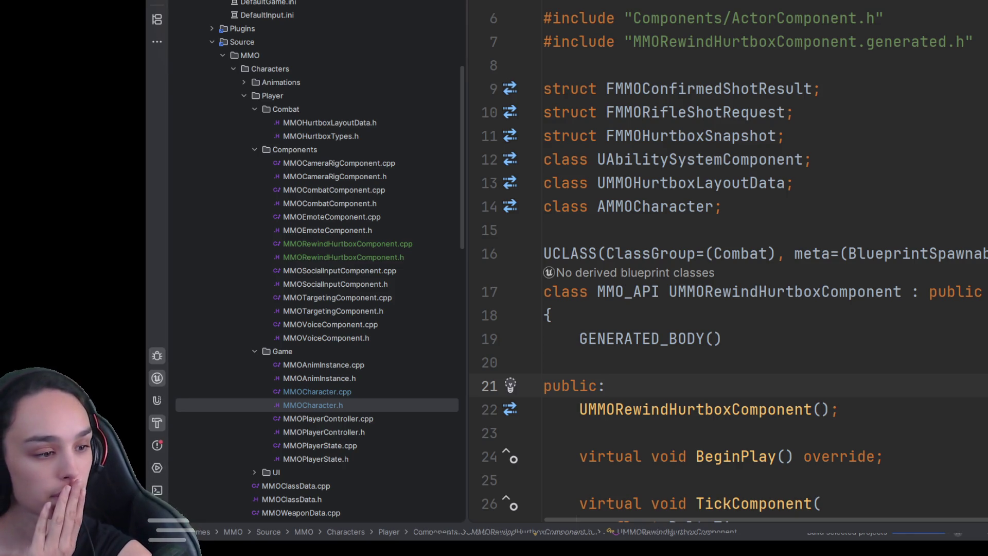
- Forward-declare FMMOHurtboxWorldShape, review the header, and return focus to line 21 of the code
{"action": "key", "text": "ctrl+shift+BackSpace"}
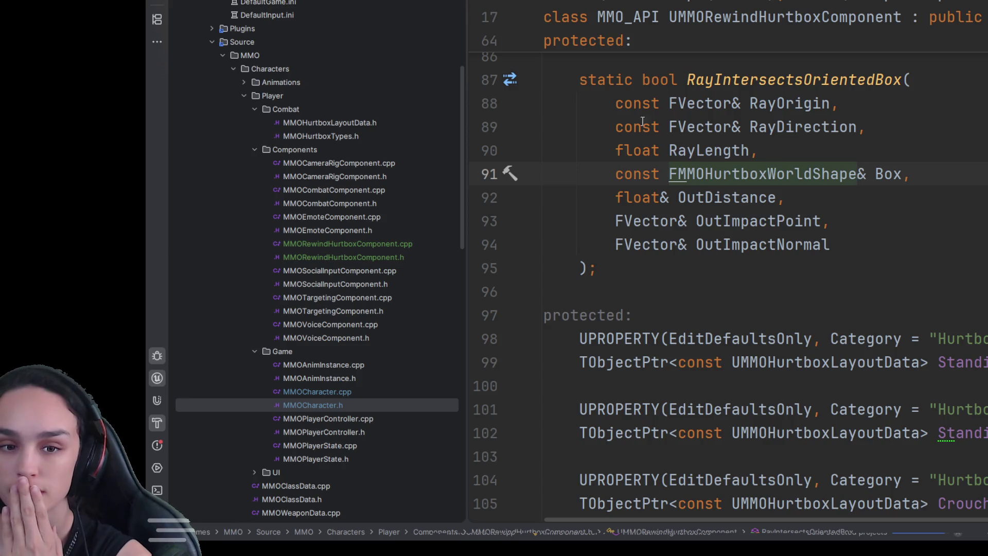
{"action": "left_click", "coordinate": [679, 174]}
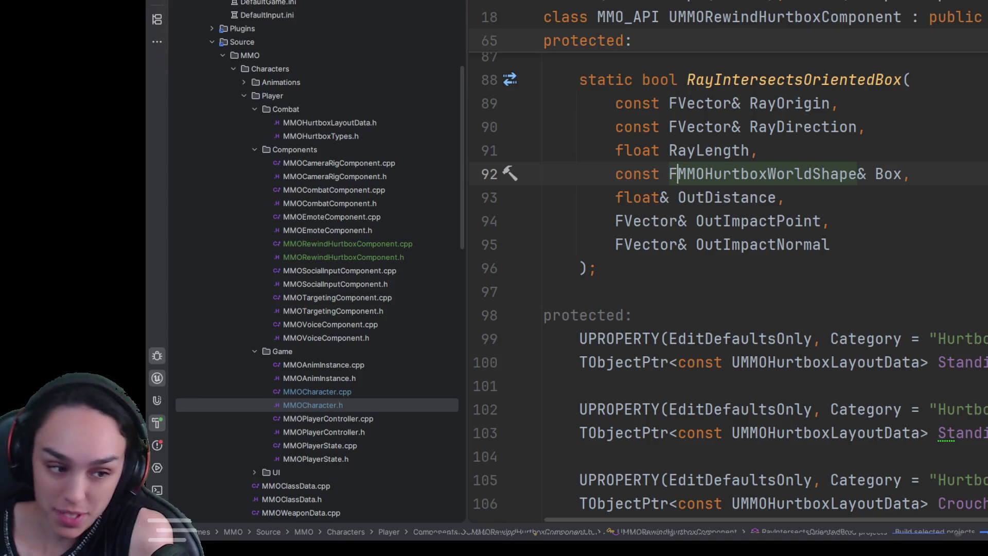
{"action": "scroll", "coordinate": [841, 199], "scroll_direction": "down", "scroll_amount": 10}
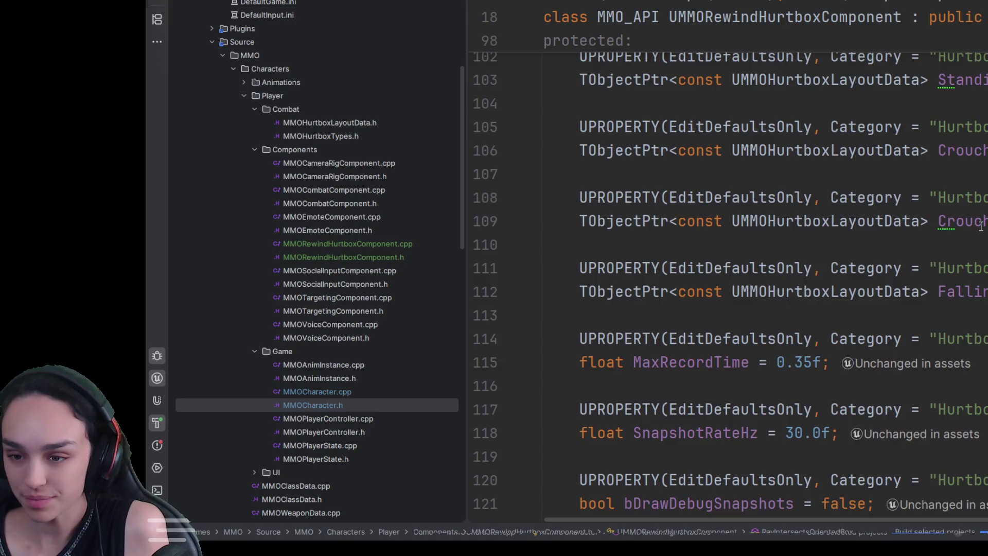
{"action": "scroll", "coordinate": [841, 199], "scroll_direction": "up", "scroll_amount": 20}
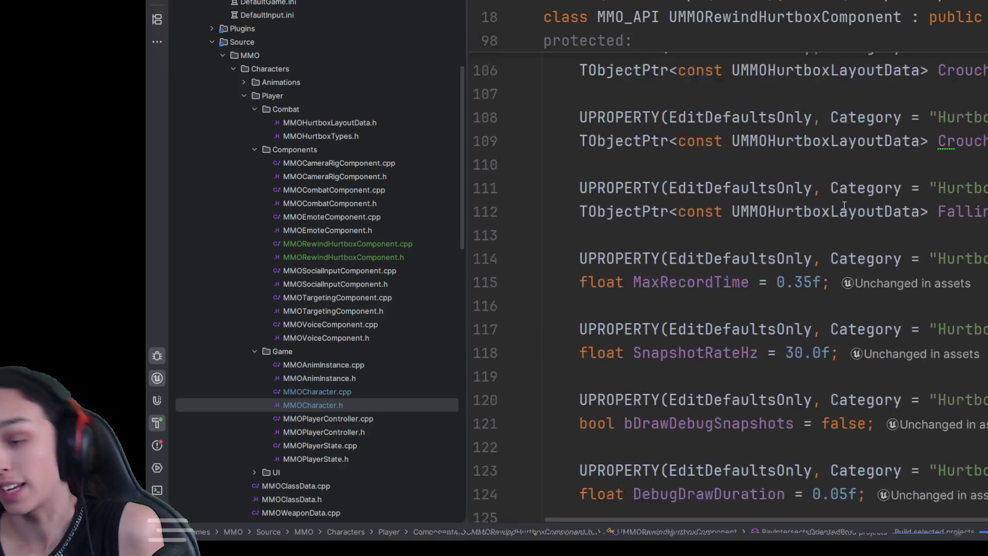
{"action": "scroll", "coordinate": [840, 245], "scroll_direction": "up", "scroll_amount": 10}
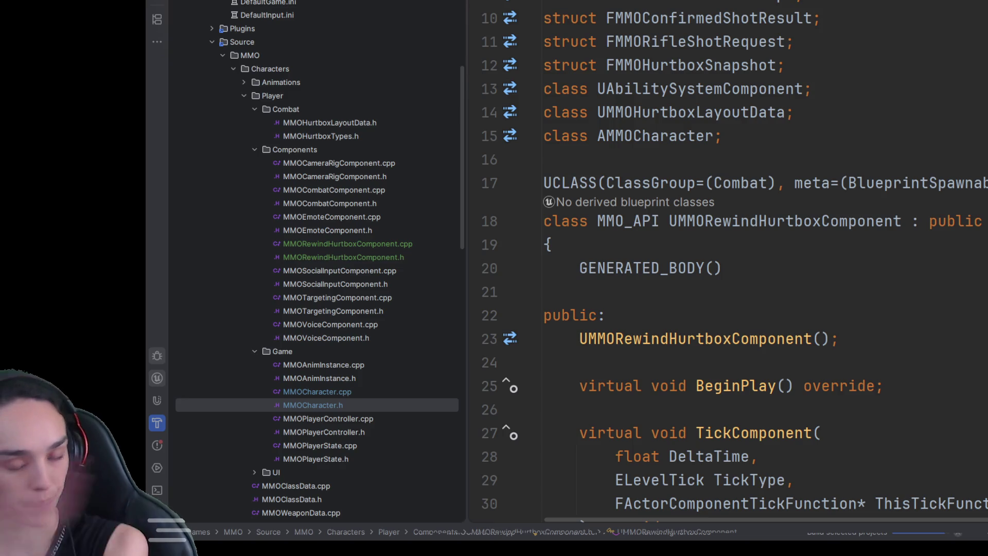
{"action": "left_click", "coordinate": [544, 292]}
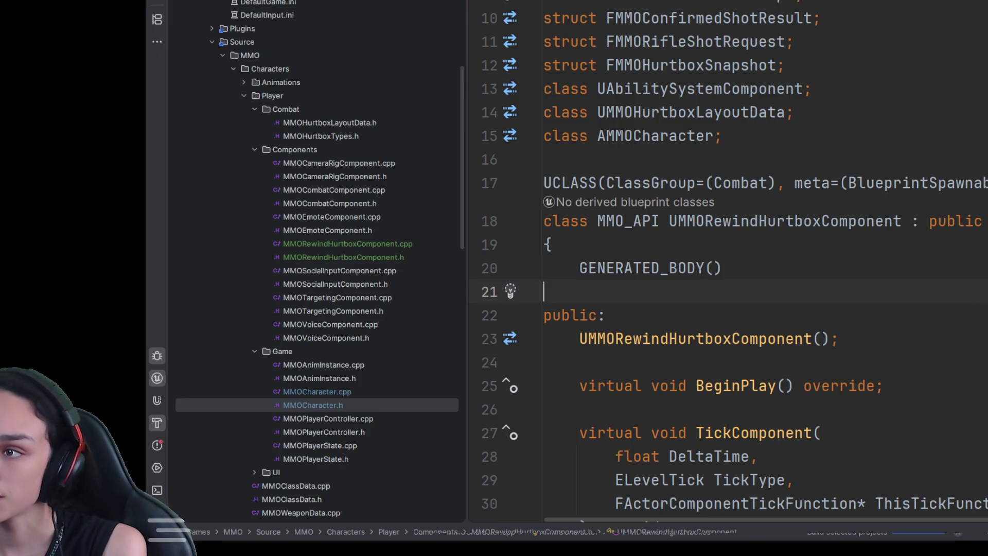
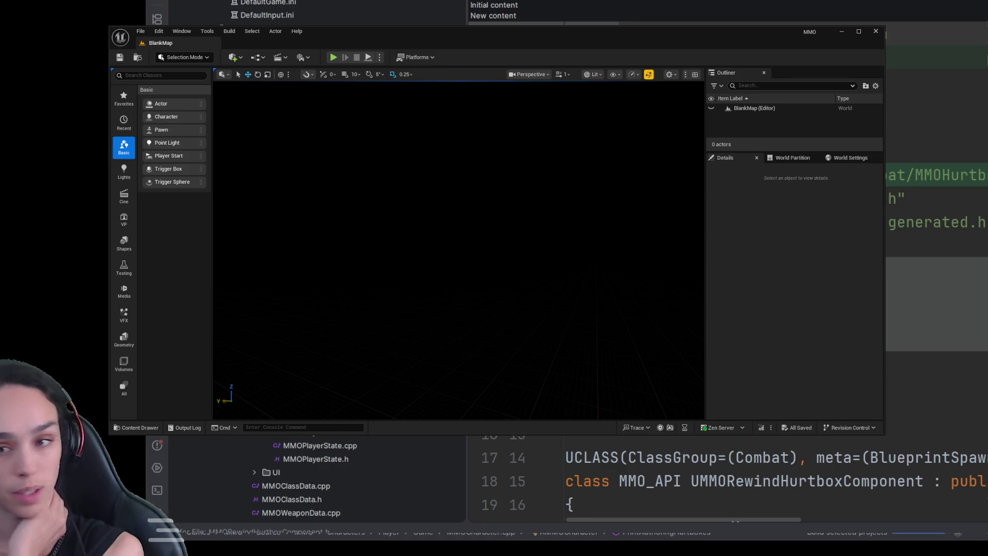
- Open the BP_ThirdPersonCharacter Blueprint from Content/ThirdPerson/Blueprints for editing
{"action": "left_click", "coordinate": [137, 426]}
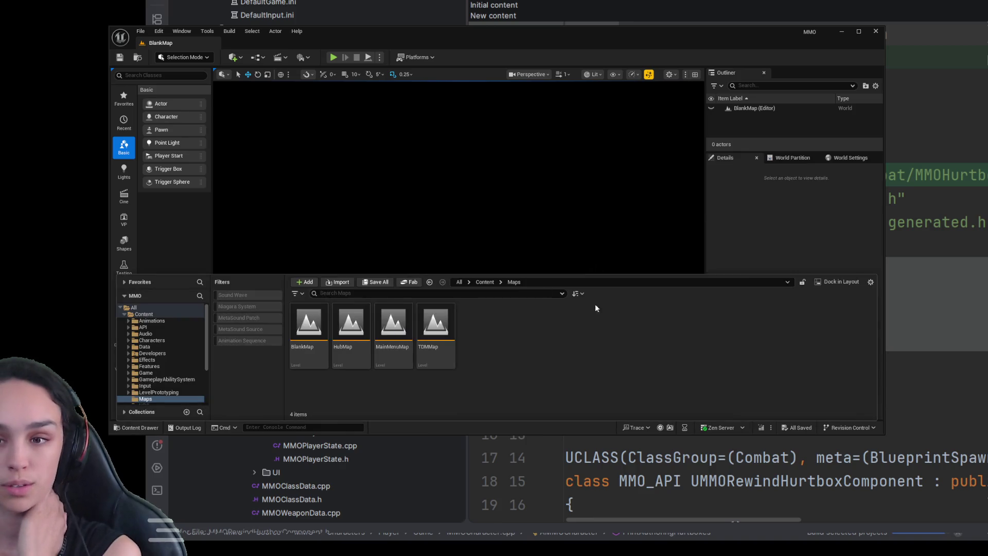
{"action": "left_click", "coordinate": [485, 282]}
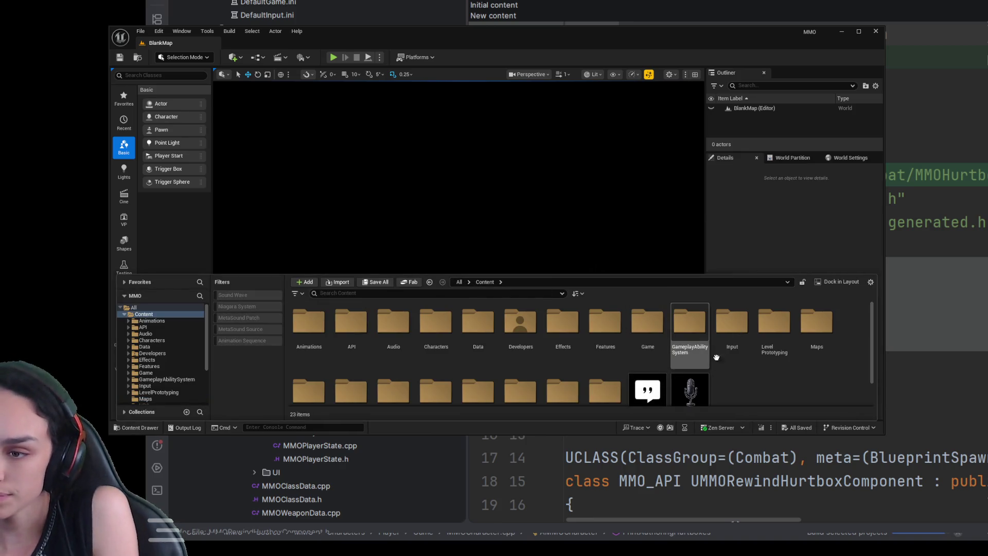
{"action": "scroll", "coordinate": [525, 349], "scroll_direction": "down", "scroll_amount": 1}
{"action": "double_click", "coordinate": [435, 357]}
{"action": "double_click", "coordinate": [310, 329]}
{"action": "left_click", "coordinate": [314, 323]}
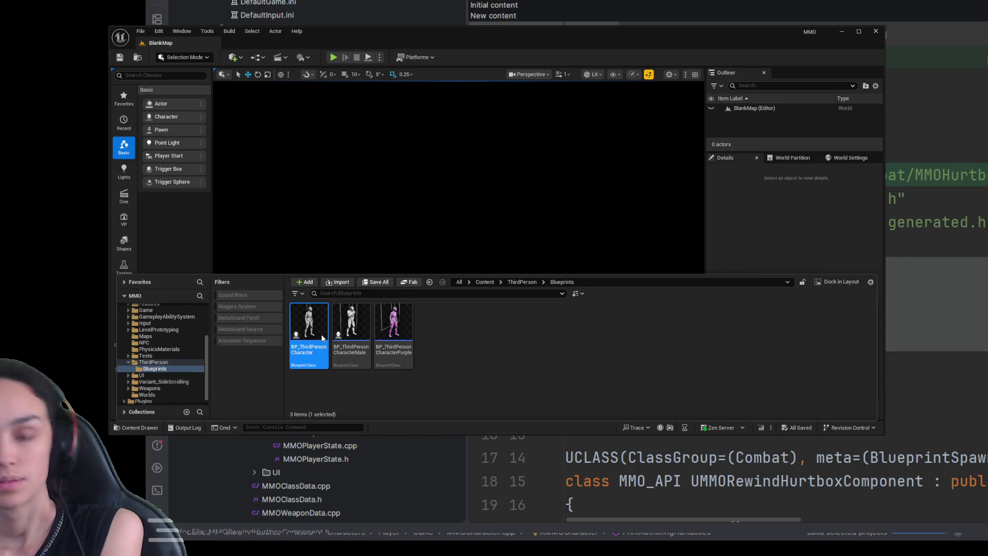
{"action": "double_click", "coordinate": [324, 334]}
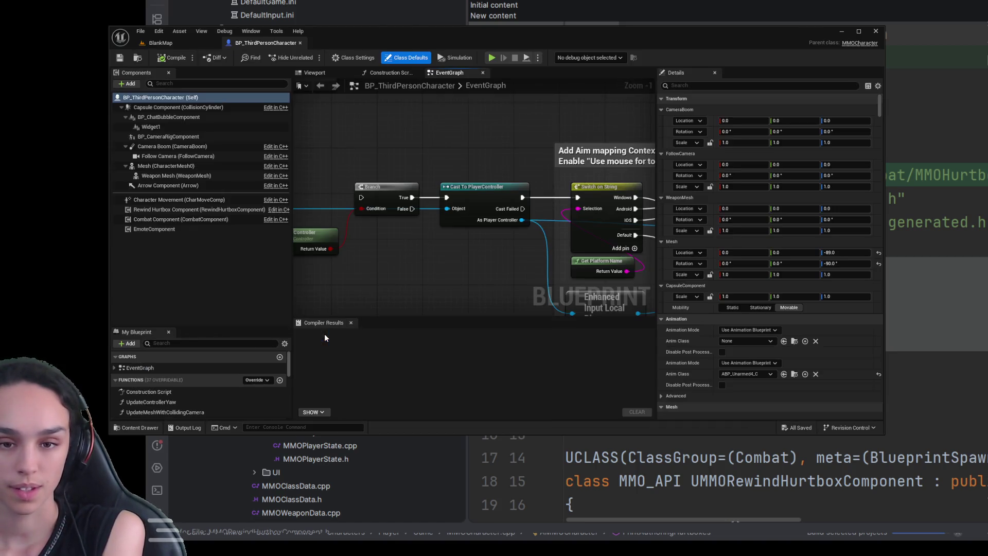
- Back in the level editor, load the TDMMap level from the Maps folder
{"action": "left_click", "coordinate": [180, 47]}
{"action": "left_click", "coordinate": [137, 428]}
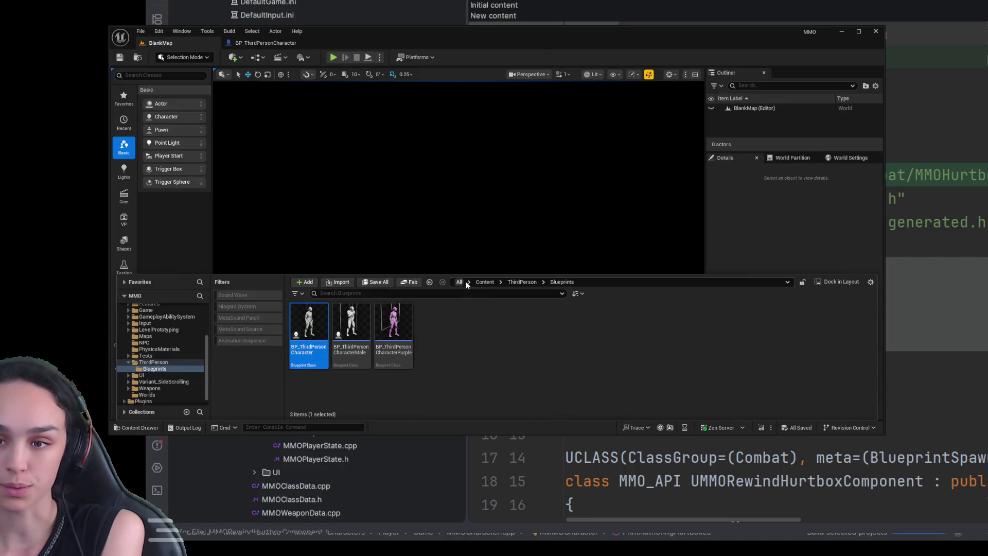
{"action": "left_click", "coordinate": [485, 282]}
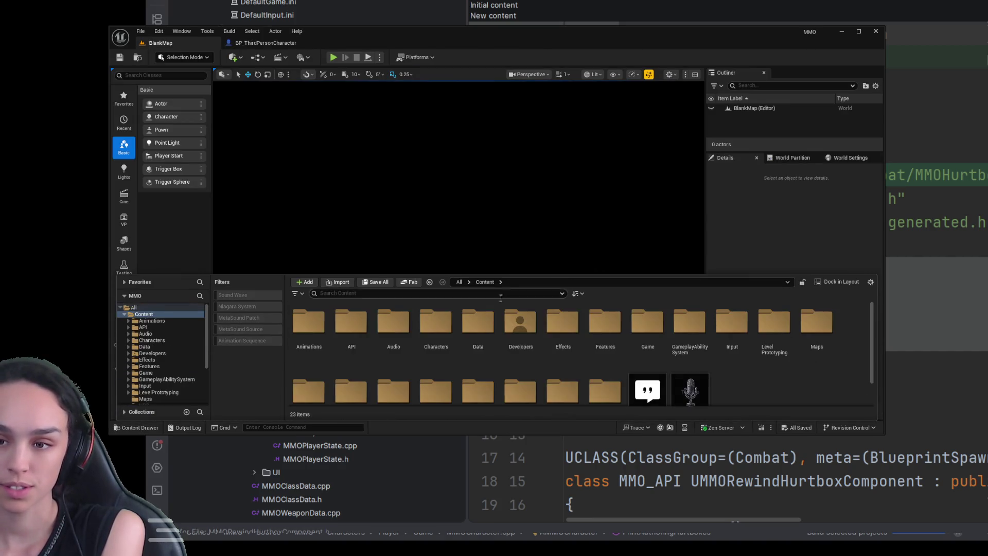
{"action": "double_click", "coordinate": [816, 330]}
{"action": "left_click", "coordinate": [448, 328]}
{"action": "double_click", "coordinate": [447, 331]}
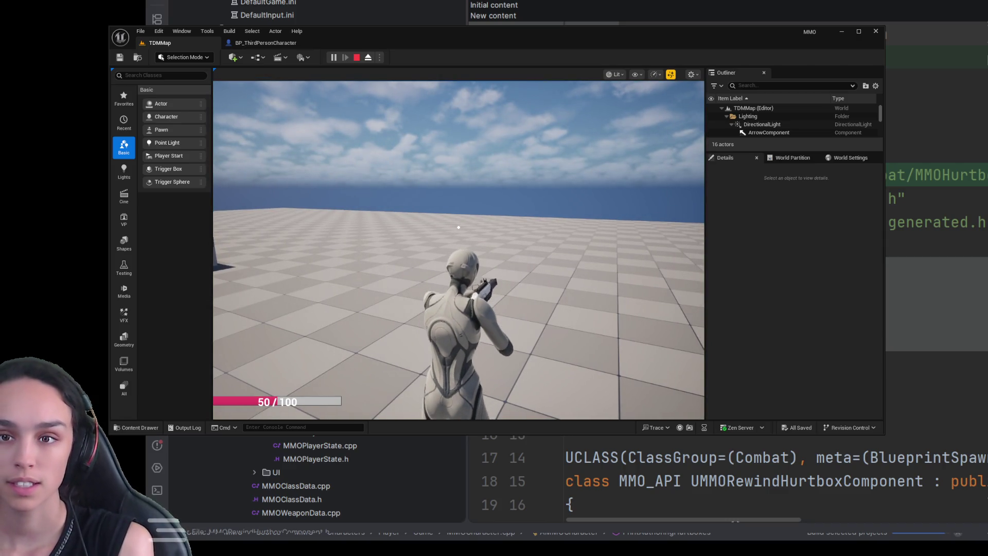
- Restart the TDMMap play-in-editor session, take mouse control, end it with Esc, then switch to Rider
{"action": "left_click", "coordinate": [357, 57]}
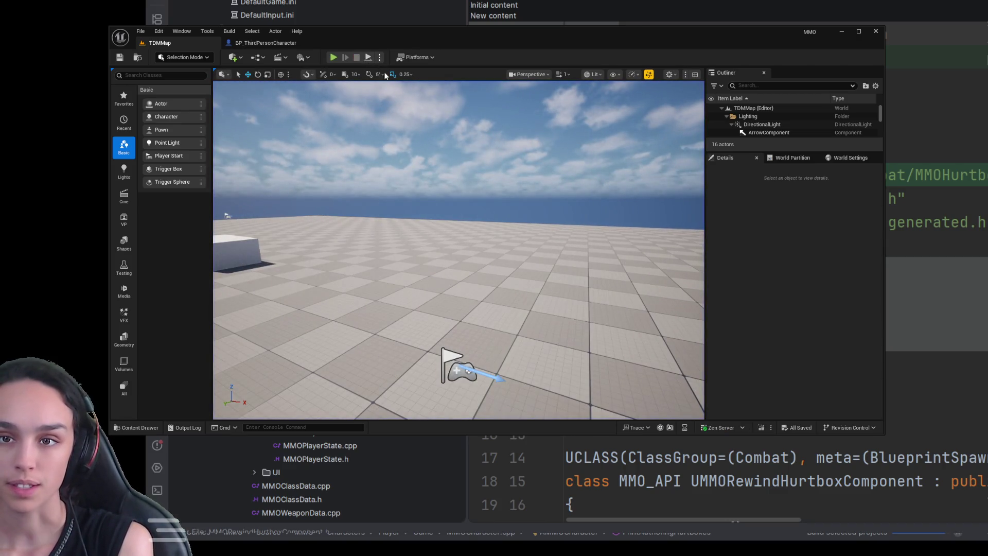
{"action": "left_click", "coordinate": [402, 247]}
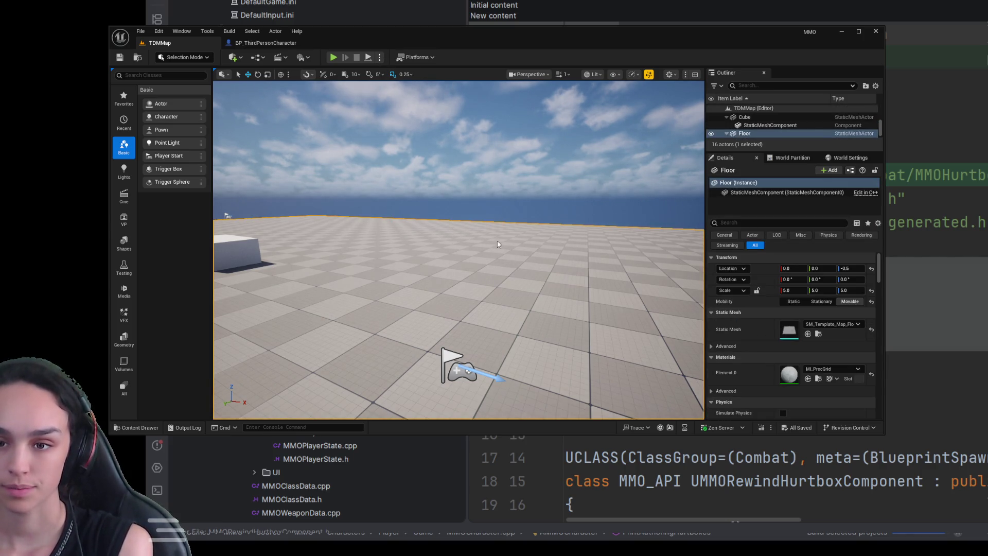
{"action": "left_click", "coordinate": [331, 57]}
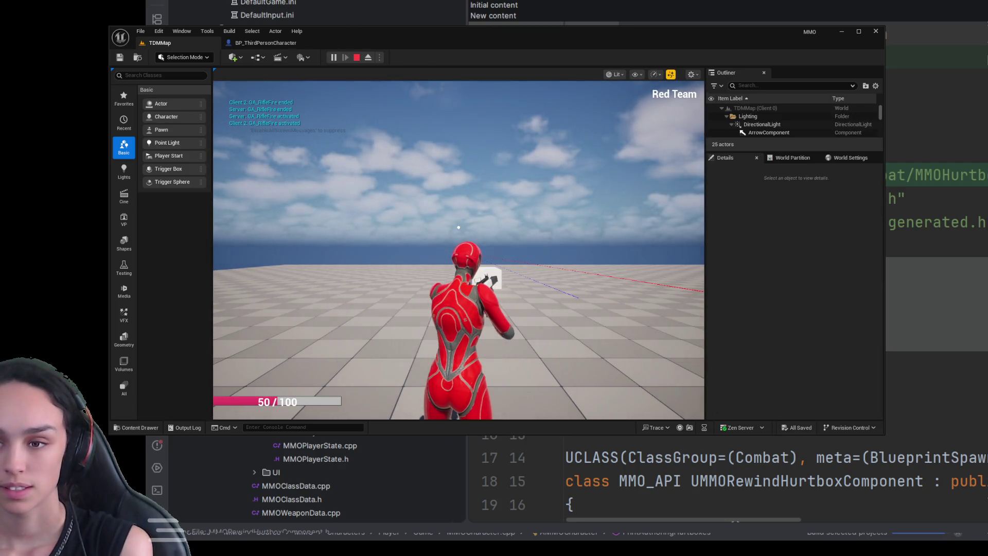
{"action": "key", "text": "shift+F1"}
{"action": "left_click", "coordinate": [419, 296]}
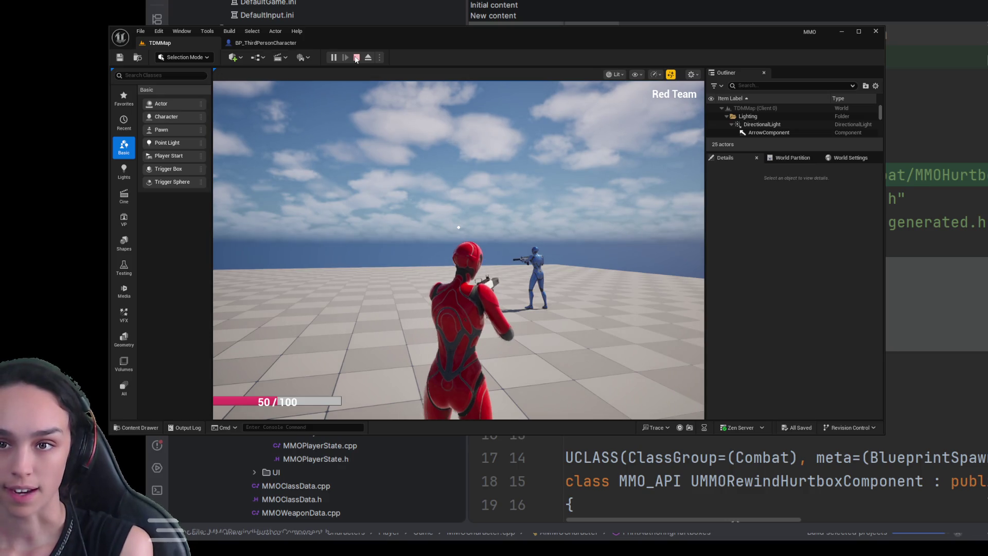
{"action": "key", "text": "Escape"}
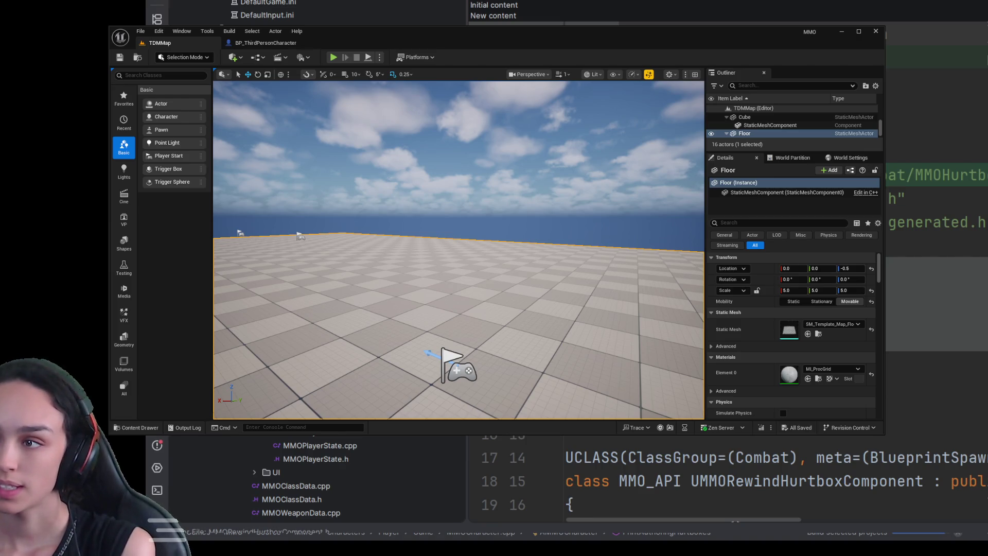
{"action": "key", "text": "alt+Tab"}
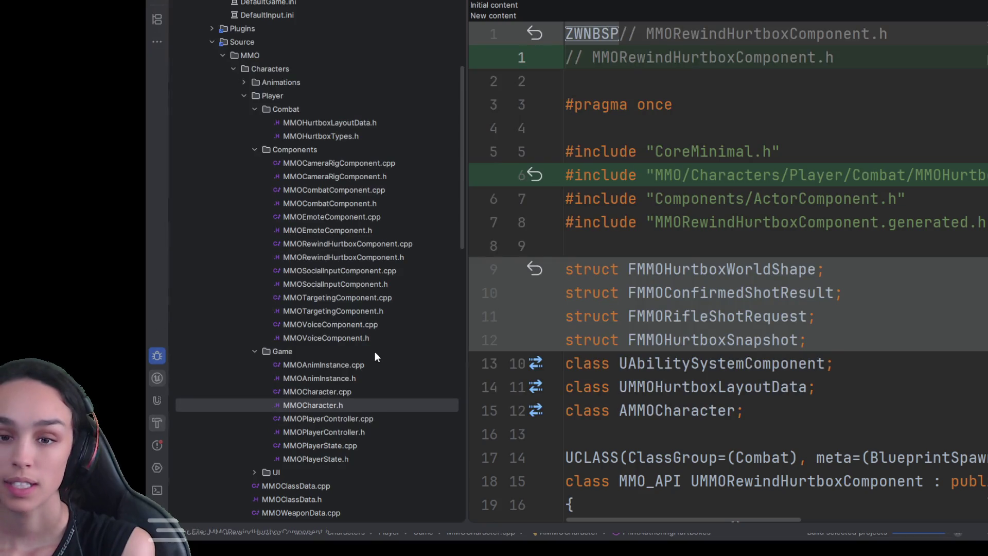
- Open MMORewindHurtboxComponent.cpp and uncomment the /* */ snapshot block in TickComponent
{"action": "left_click", "coordinate": [357, 245]}
{"action": "double_click", "coordinate": [357, 245]}
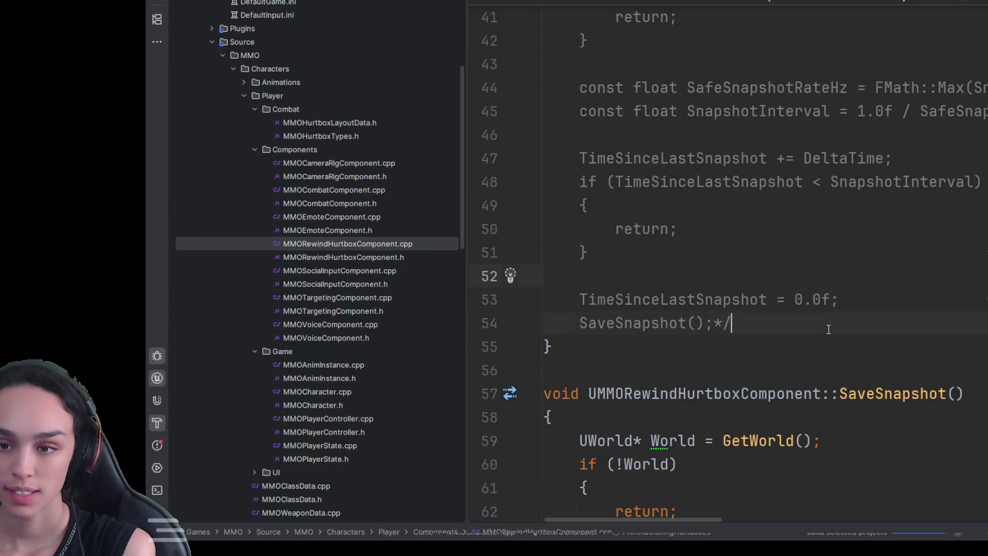
{"action": "scroll", "coordinate": [794, 324], "scroll_direction": "up", "scroll_amount": 5}
{"action": "left_click", "coordinate": [575, 312], "text": "shift"}
{"action": "left_click", "coordinate": [576, 307], "text": "shift"}
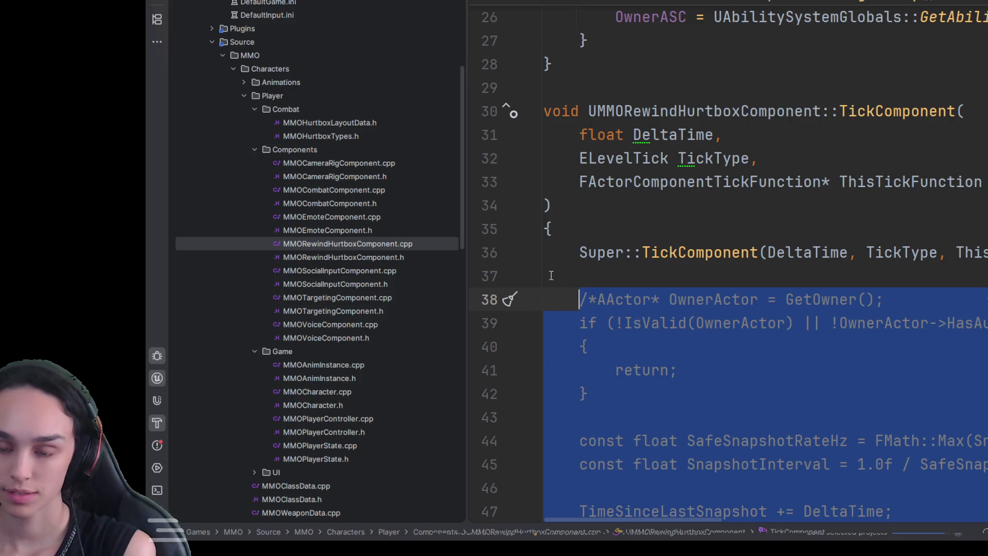
{"action": "key", "text": "ctrl+shift+slash"}
{"action": "left_click", "coordinate": [694, 361]}
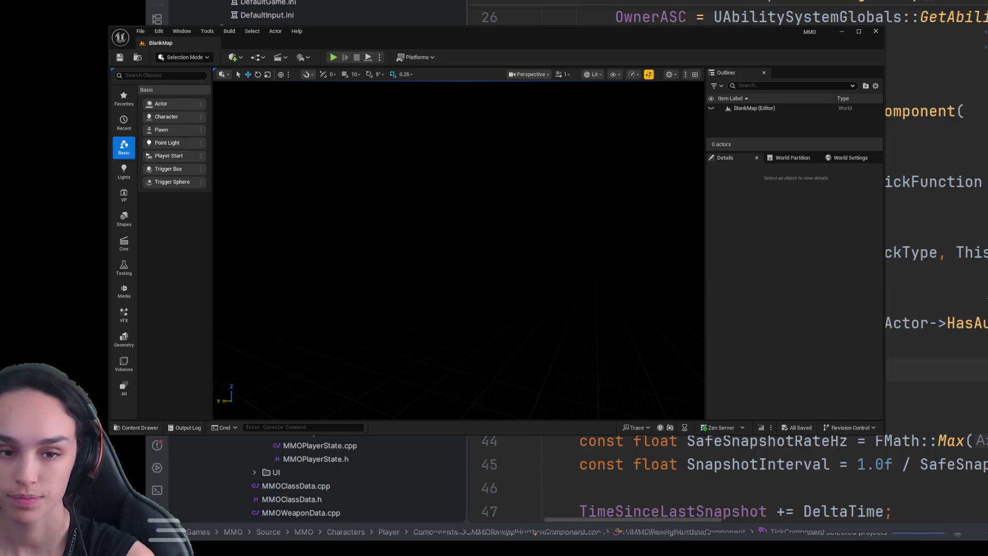
- Load TDMMap from the Content Drawer and start a play session with Alt+P
{"action": "left_click", "coordinate": [153, 427]}
{"action": "left_click", "coordinate": [433, 316]}
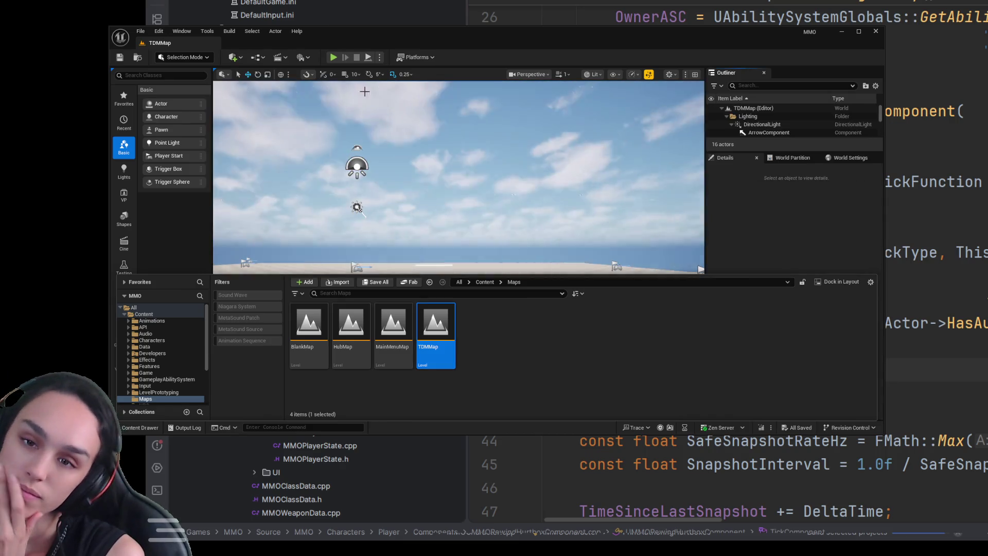
{"action": "key", "text": "alt+p"}
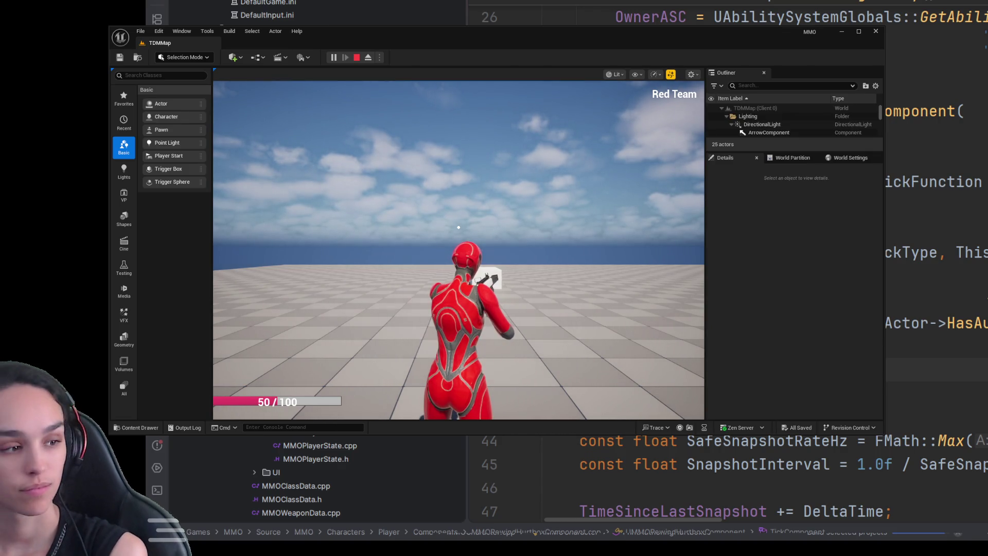
{"action": "left_click", "coordinate": [458, 227]}
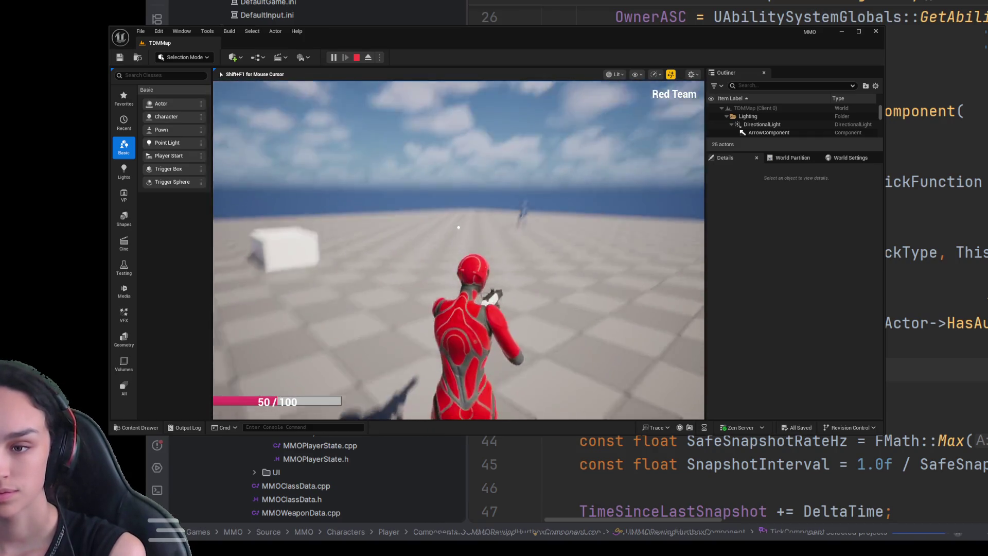
- Aim down sights, fire two shots at the blue player, then end the session
{"action": "right_click", "coordinate": [458, 227]}
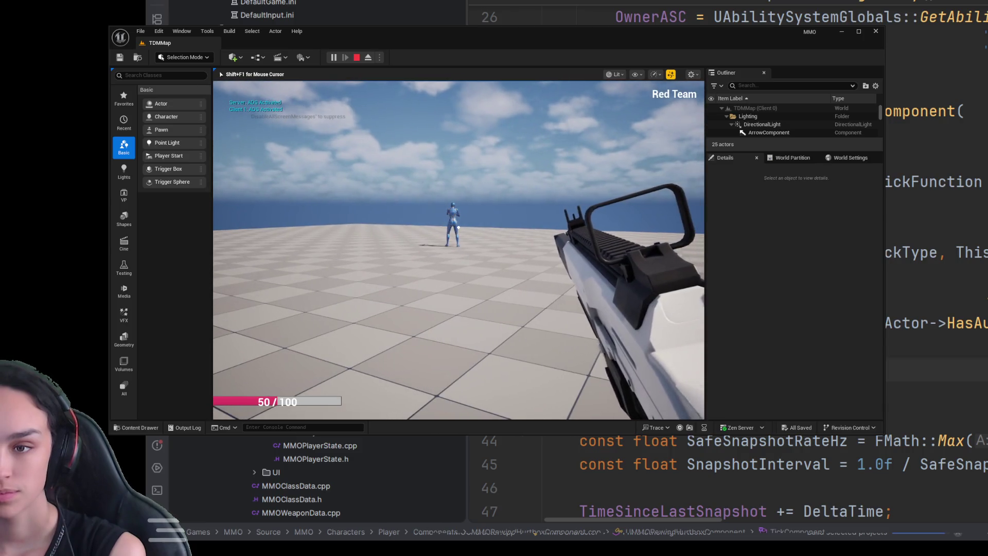
{"action": "left_click", "coordinate": [458, 227]}
{"action": "left_click", "coordinate": [458, 227]}
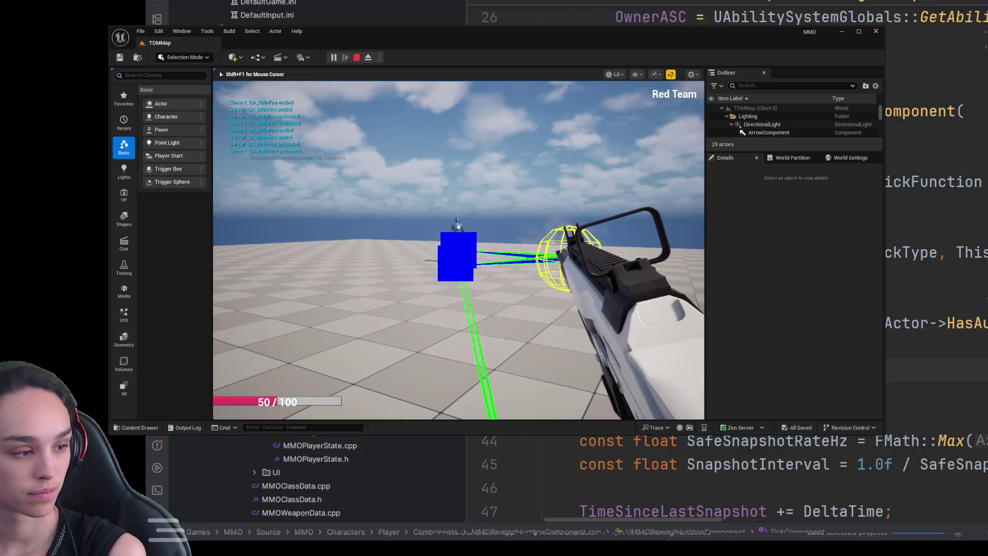
{"action": "right_click", "coordinate": [459, 227]}
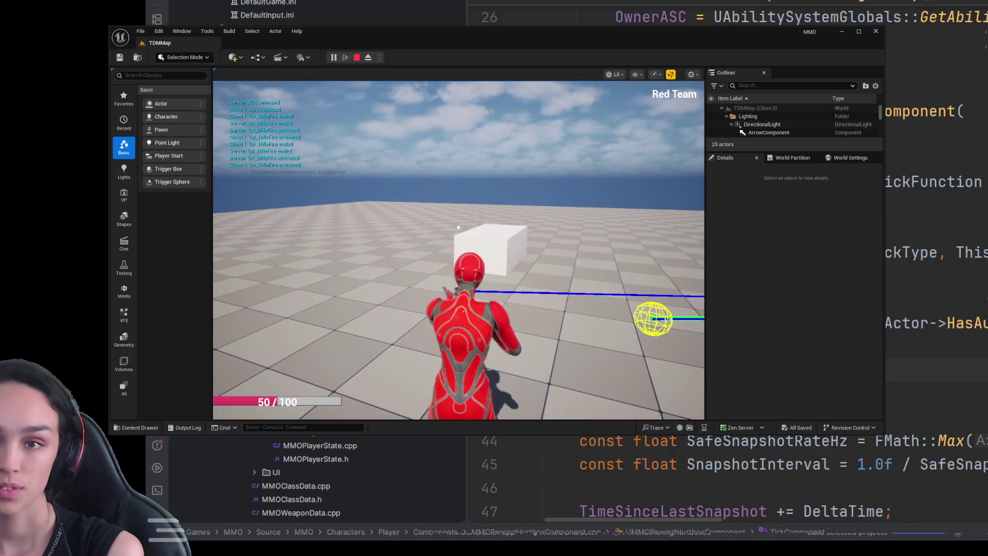
{"action": "key", "text": "Escape"}
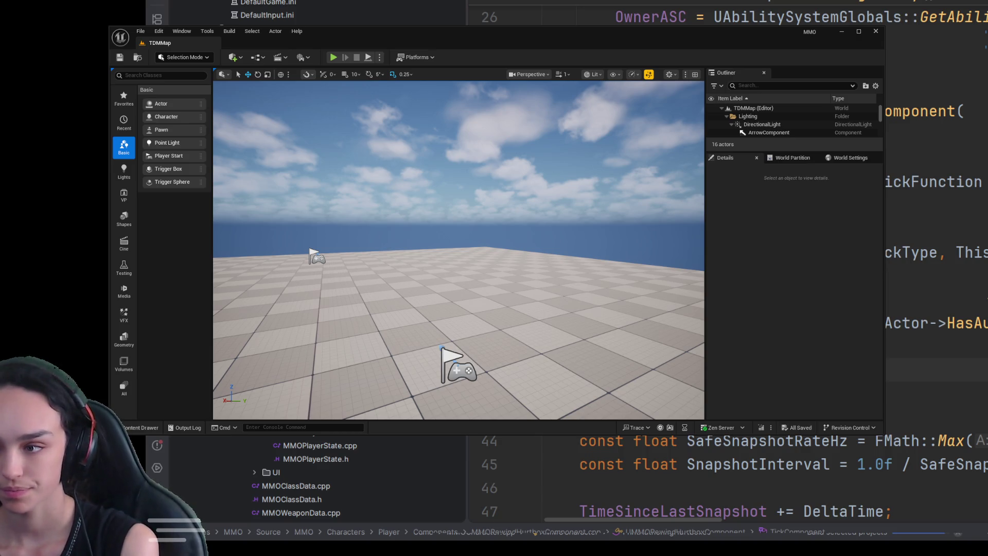
- Back in Rider, open MMOWeaponTargetingLibrary.h
{"action": "key", "text": "alt+Tab"}
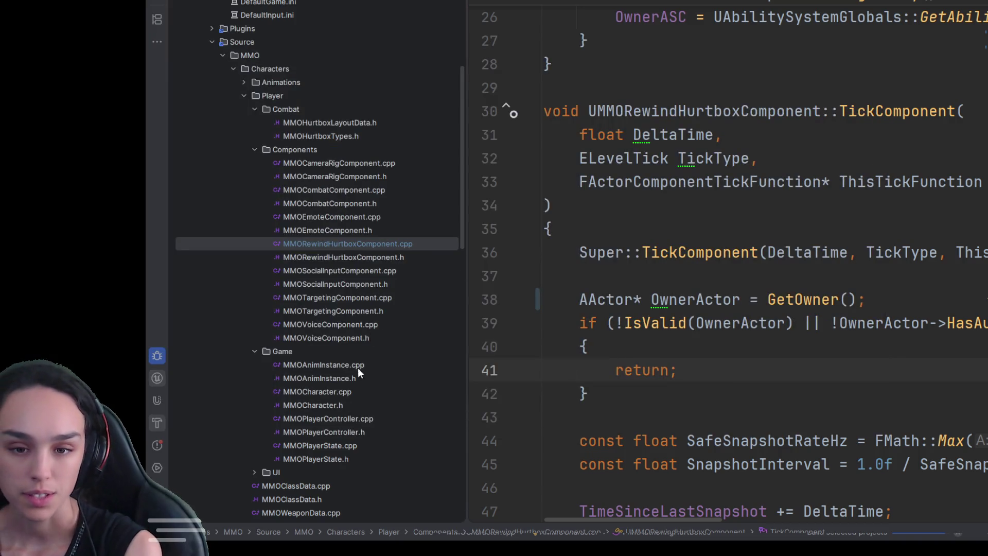
{"action": "scroll", "coordinate": [351, 385], "scroll_direction": "down", "scroll_amount": 5}
{"action": "scroll", "coordinate": [364, 445], "scroll_direction": "down", "scroll_amount": 3}
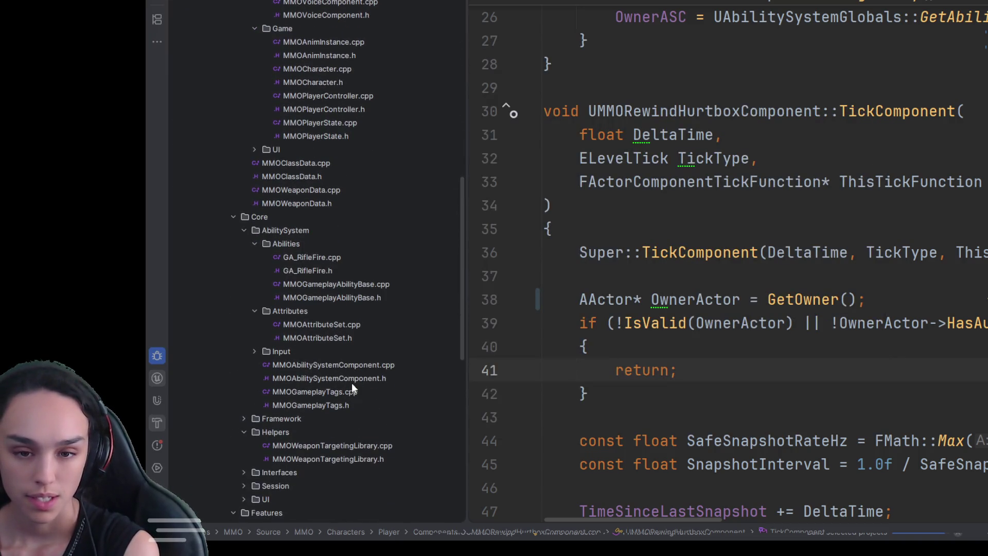
{"action": "double_click", "coordinate": [369, 460]}
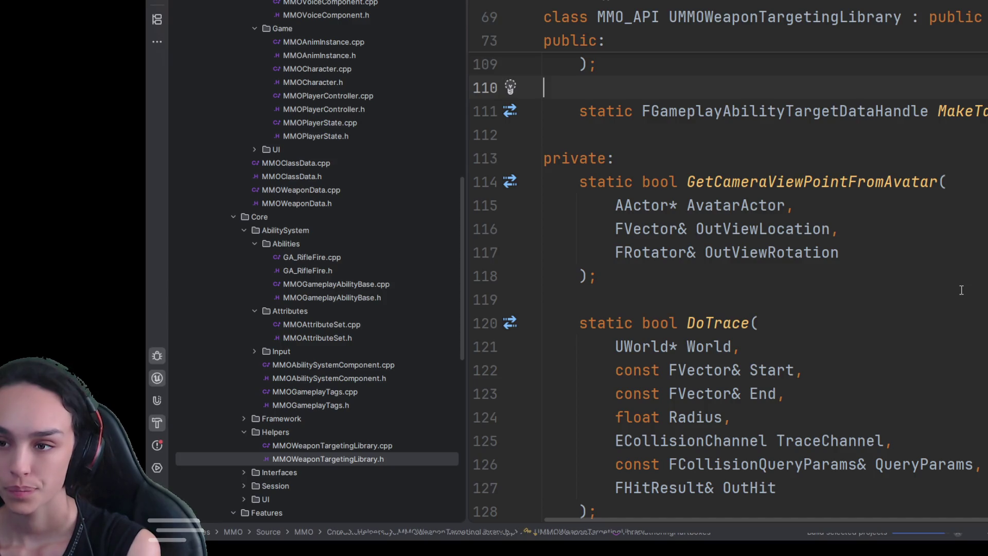
- Paste two static bool declarations after DrawWeaponTraceDebug, before the private section
{"action": "scroll", "coordinate": [961, 291], "scroll_direction": "down", "scroll_amount": 5}
{"action": "scroll", "coordinate": [781, 308], "scroll_direction": "up", "scroll_amount": 1}
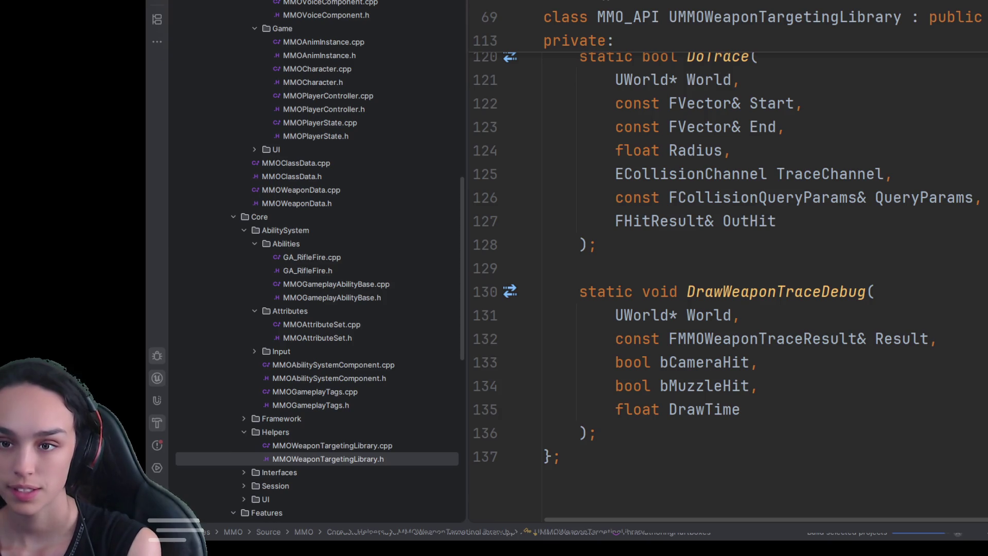
{"action": "left_click", "coordinate": [702, 431]}
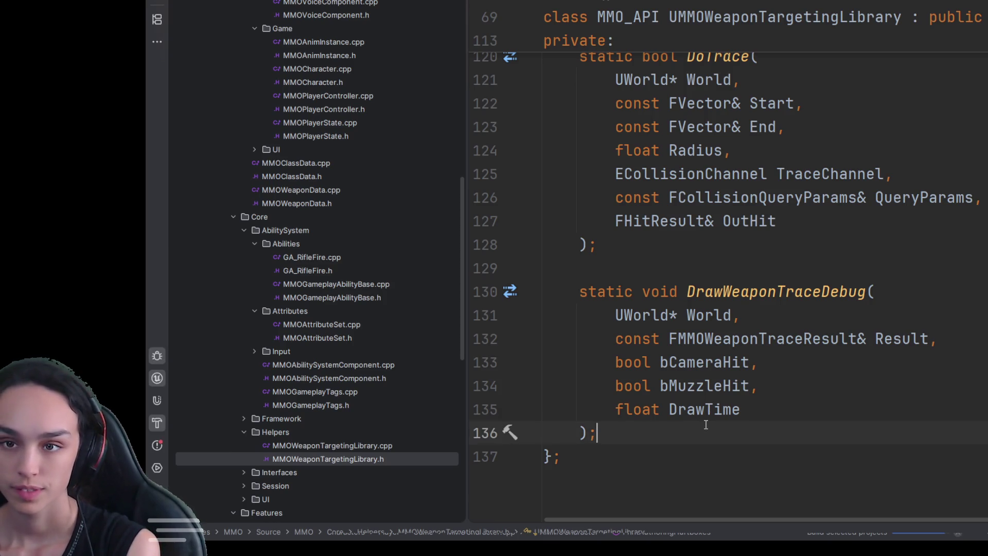
{"action": "key", "text": "Return"}
{"action": "key", "text": "Return"}
{"action": "scroll", "coordinate": [886, 407], "scroll_direction": "up", "scroll_amount": 7}
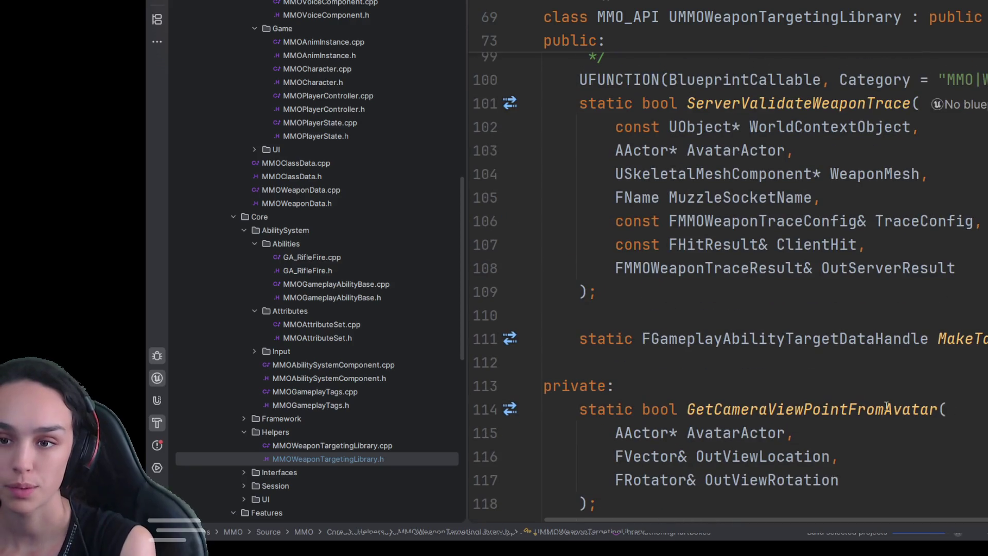
{"action": "left_click", "coordinate": [817, 342]}
{"action": "left_click", "coordinate": [570, 362]}
{"action": "key", "text": "Return"}
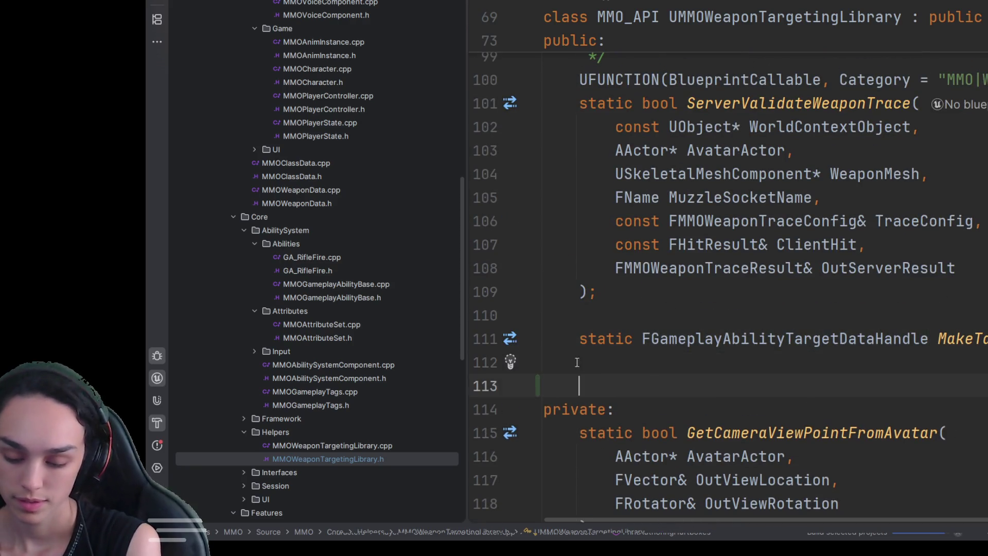
{"action": "key", "text": "ctrl+v"}
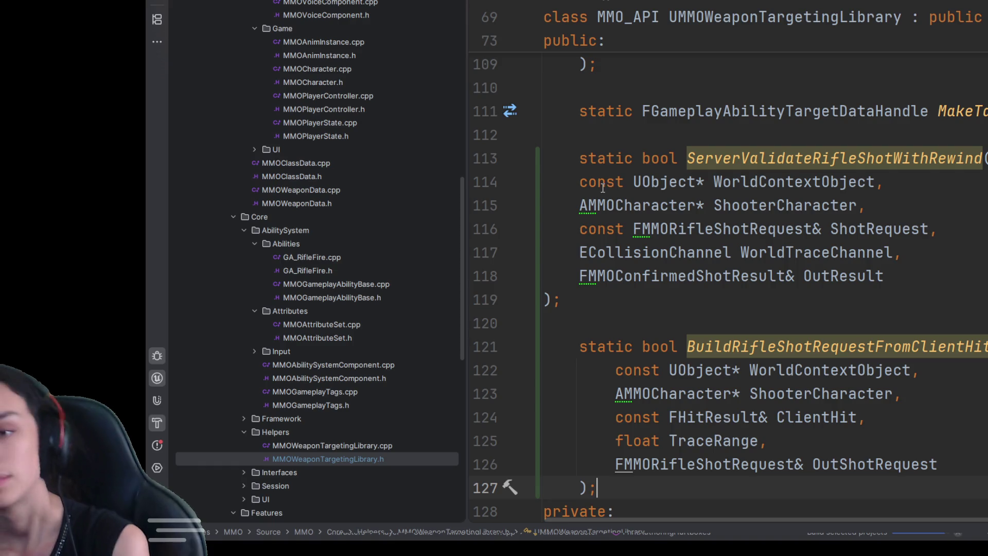
- Resolve the AMMOCharacter, FMMOConfirmedShotResult and FMMORifleShotRequest types in the declarations
{"action": "left_click", "coordinate": [588, 205]}
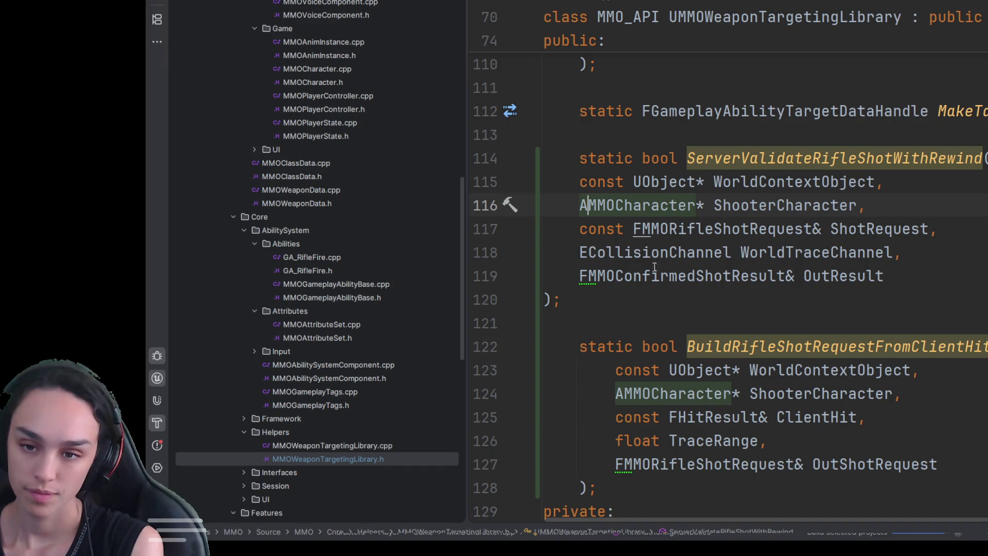
{"action": "left_click", "coordinate": [581, 277]}
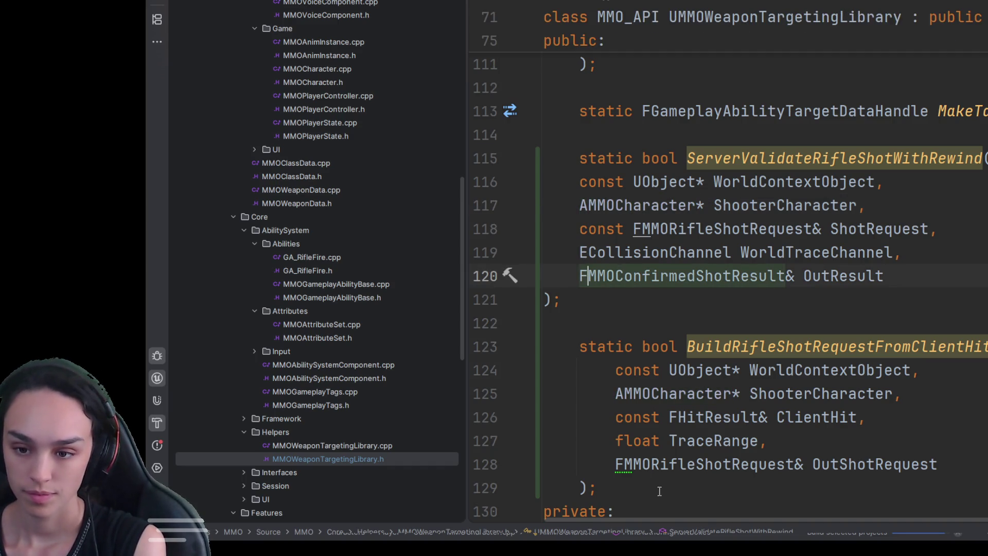
{"action": "left_click", "coordinate": [633, 464]}
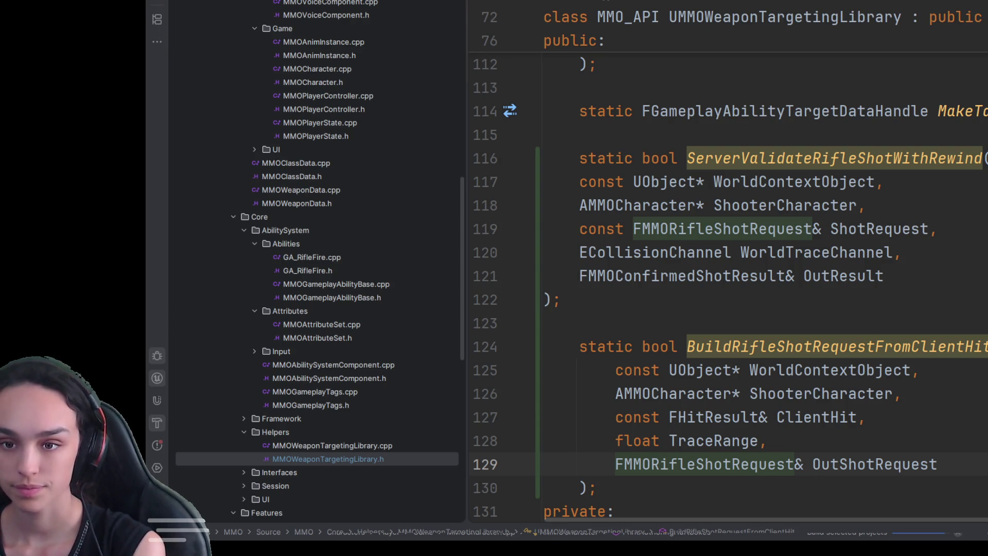
{"action": "left_click", "coordinate": [909, 323]}
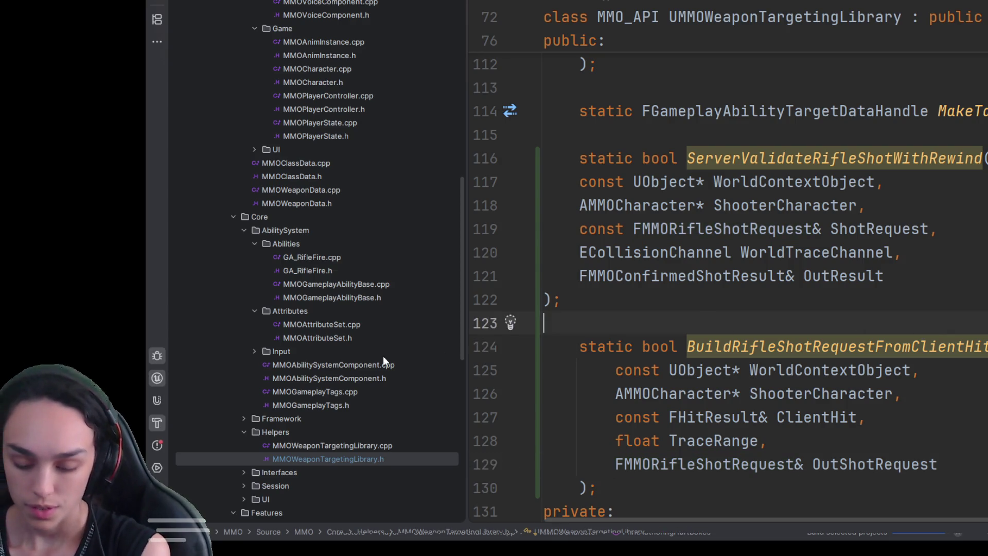
- In MMOWeaponTargetingLibrary.cpp, import the headers for EMMOHitRegion and UMMORewindHurtboxComponent
{"action": "key", "text": "ctrl+Tab"}
{"action": "key", "text": "ctrl+Tab"}
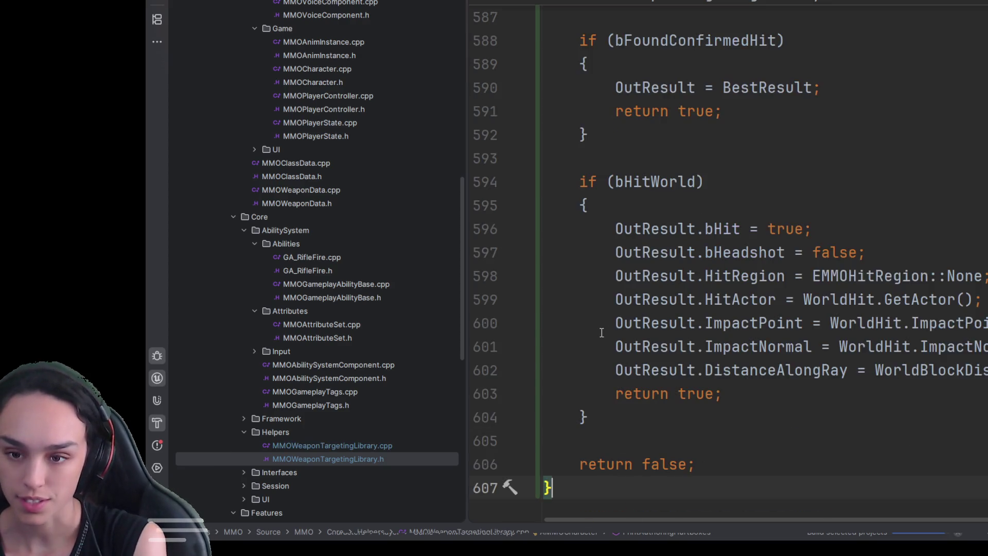
{"action": "left_click", "coordinate": [895, 277]}
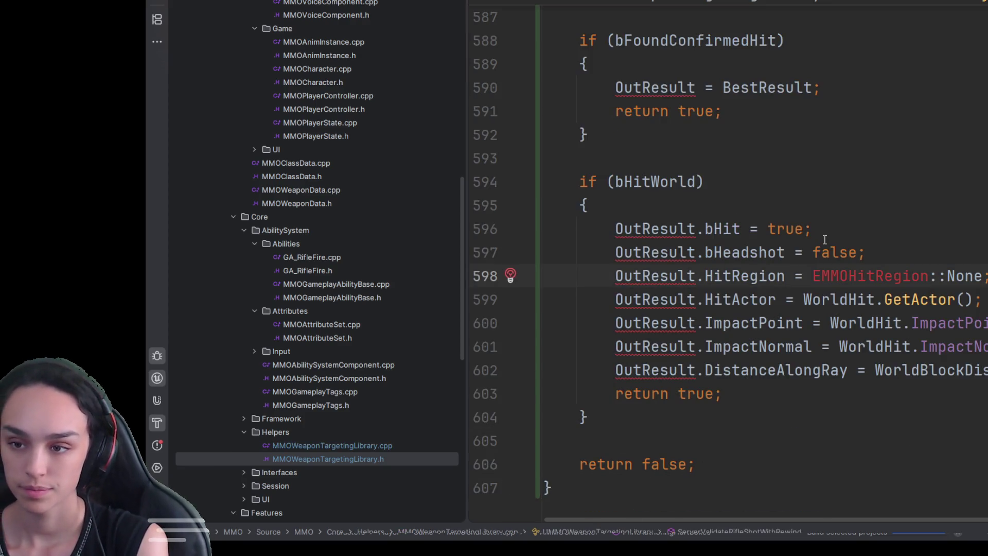
{"action": "key", "text": "alt+Return"}
{"action": "scroll", "coordinate": [823, 240], "scroll_direction": "up", "scroll_amount": 12}
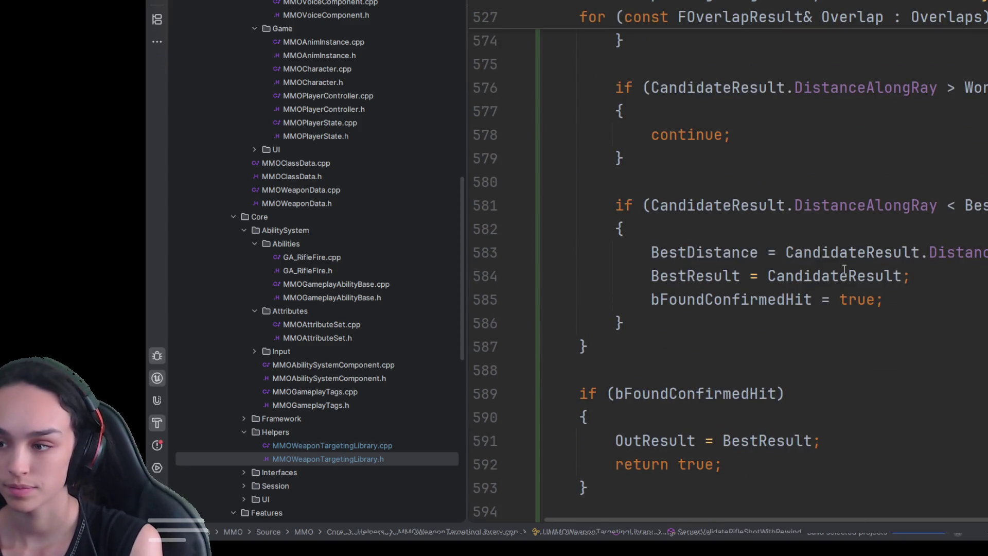
{"action": "scroll", "coordinate": [847, 258], "scroll_direction": "up", "scroll_amount": 2}
{"action": "left_click", "coordinate": [749, 182]}
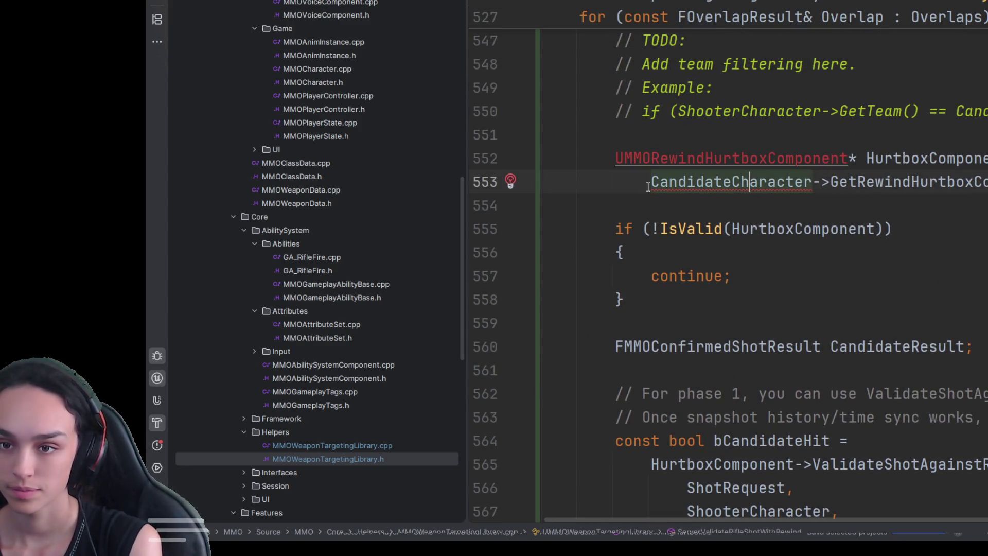
{"action": "key", "text": "Up"}
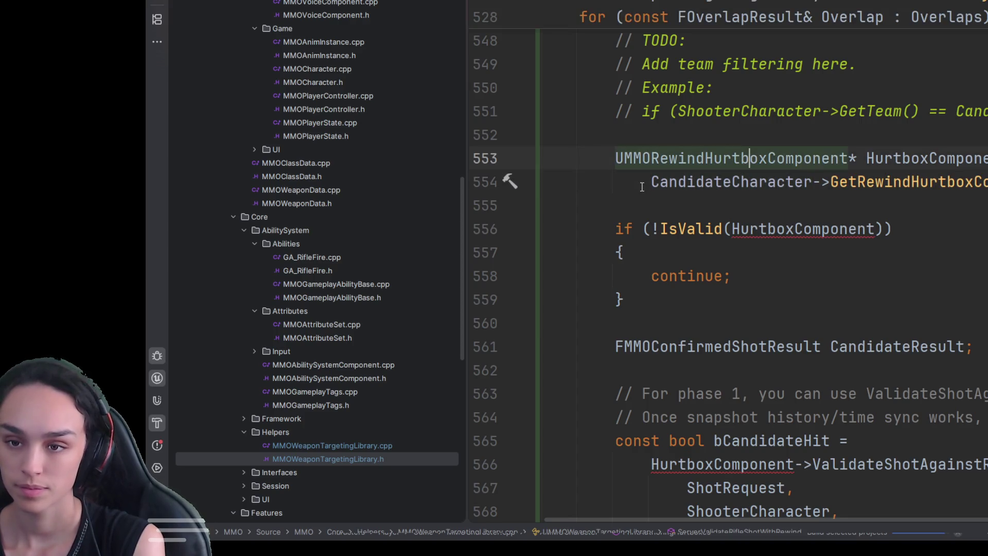
- Request quick-fixes for the flagged HurtboxComponent validity check and validation call
{"action": "left_click", "coordinate": [828, 231]}
{"action": "key", "text": "alt+Return"}
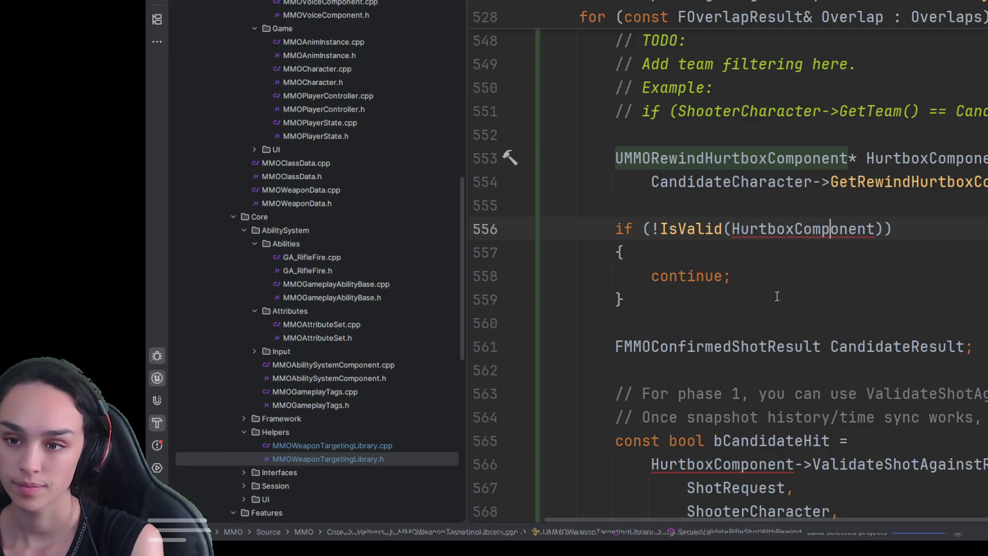
{"action": "left_click", "coordinate": [713, 464]}
{"action": "key", "text": "alt+Return"}
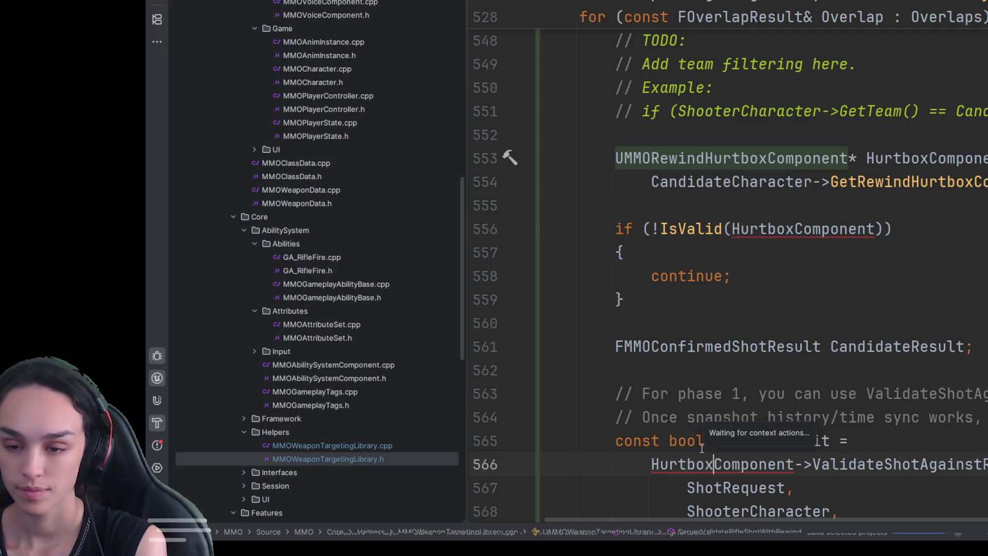
{"action": "scroll", "coordinate": [900, 282], "scroll_direction": "up", "scroll_amount": 4}
{"action": "scroll", "coordinate": [900, 282], "scroll_direction": "up", "scroll_amount": 15}
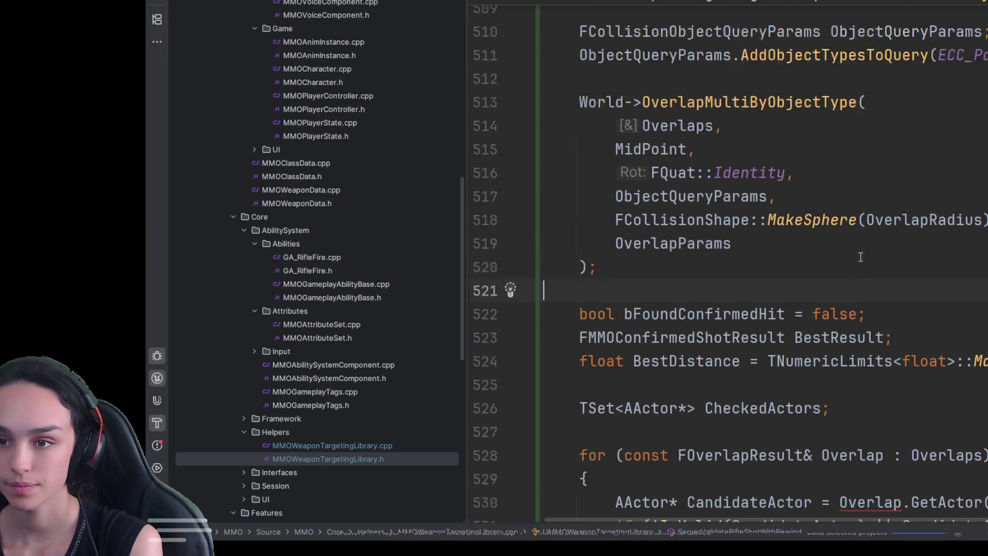
{"action": "scroll", "coordinate": [861, 284], "scroll_direction": "down", "scroll_amount": 9}
- Request quick-fixes for the unresolved Overlap reference, retrying once after cancelling
{"action": "left_click", "coordinate": [875, 252]}
{"action": "key", "text": "alt+Return"}
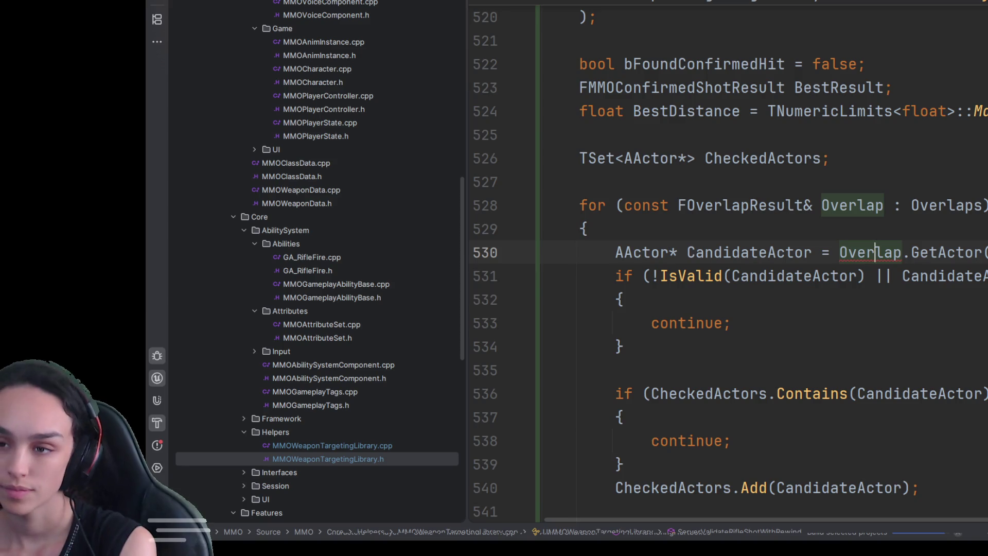
{"action": "key", "text": "Up"}
{"action": "left_click", "coordinate": [875, 252]}
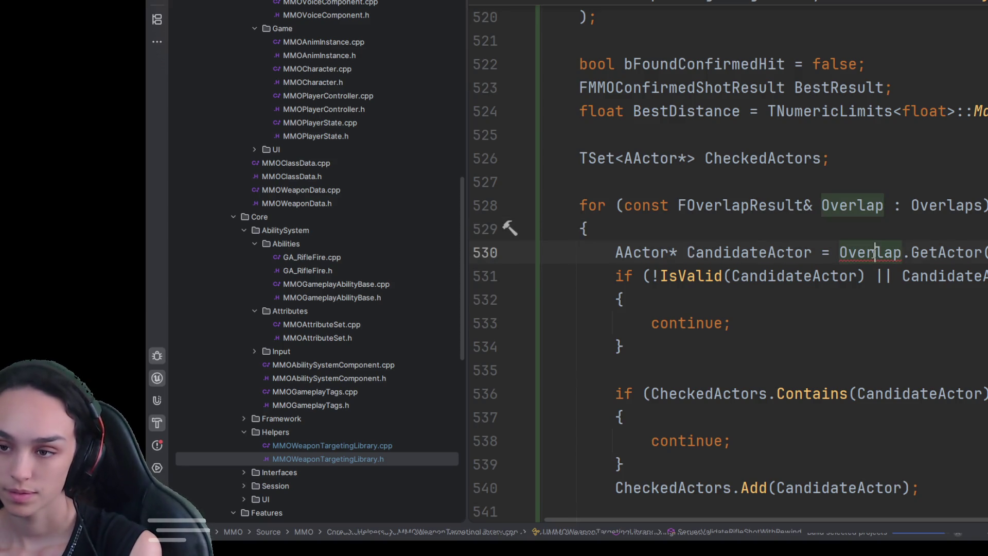
{"action": "key", "text": "alt+Return"}
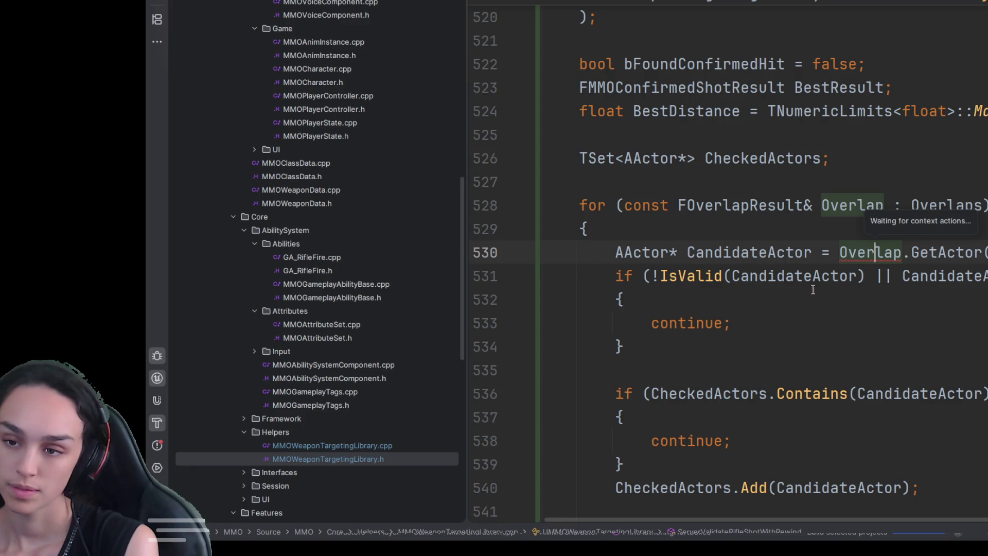
{"action": "scroll", "coordinate": [813, 290], "scroll_direction": "down", "scroll_amount": 2}
{"action": "scroll", "coordinate": [771, 226], "scroll_direction": "down", "scroll_amount": 7}
- Add the include resolving HurtboxComponent and check the remaining Overlap and BestResult errors
{"action": "left_click", "coordinate": [772, 226]}
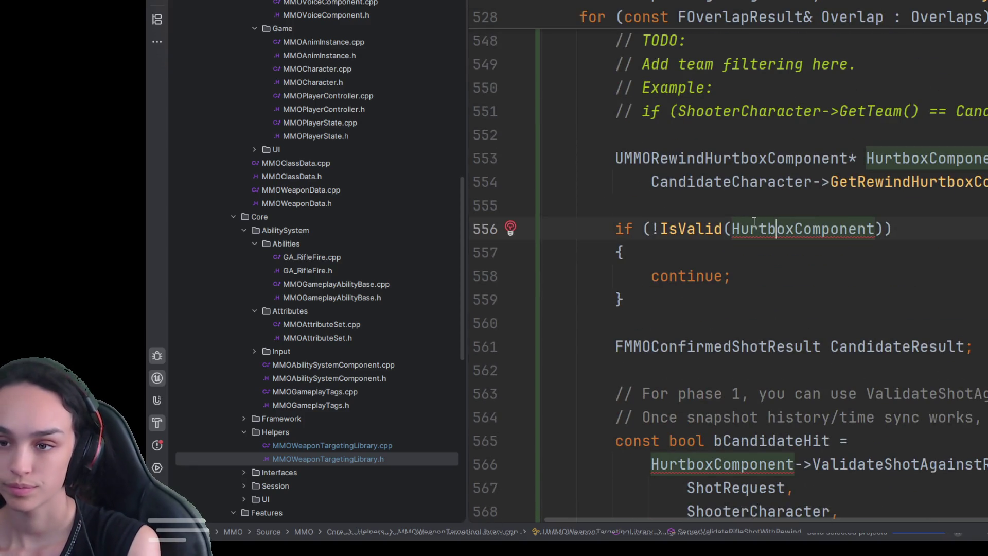
{"action": "key", "text": "alt+Return"}
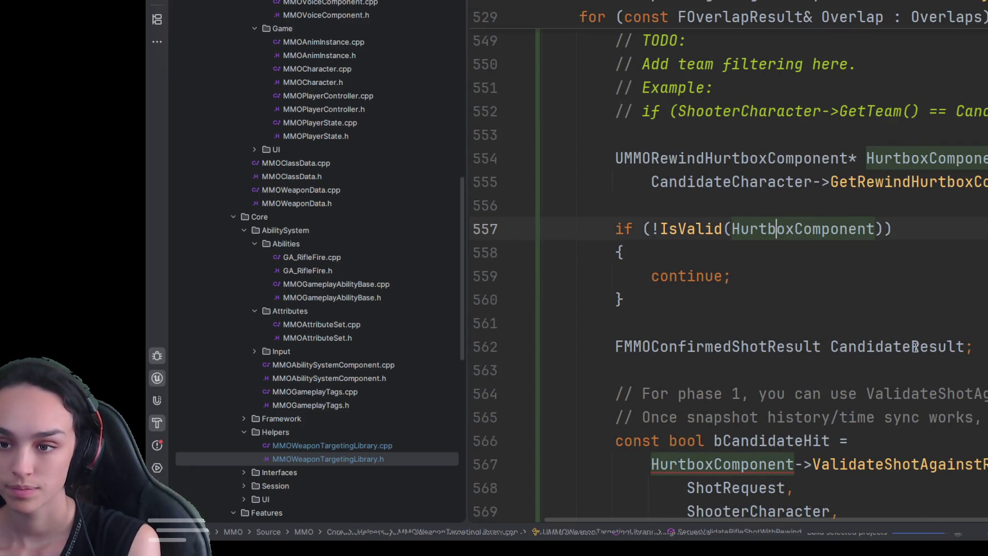
{"action": "scroll", "coordinate": [875, 238], "scroll_direction": "up", "scroll_amount": 11}
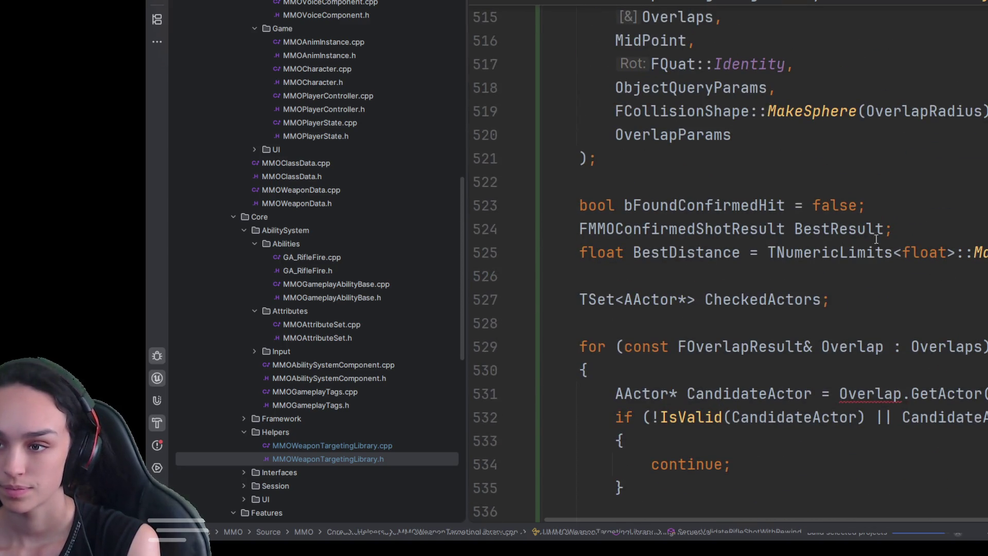
{"action": "left_click", "coordinate": [846, 396]}
{"action": "key", "text": "alt+Return"}
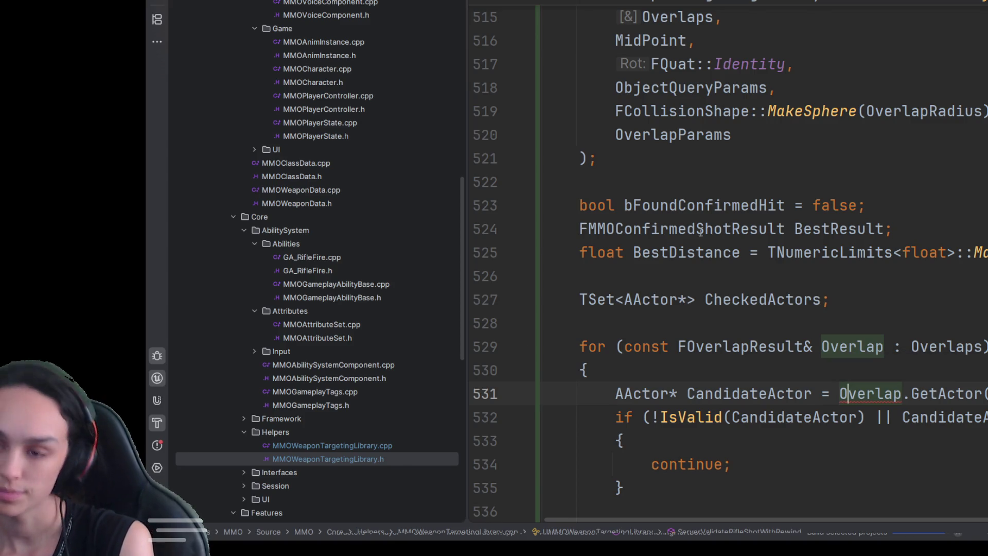
{"action": "key", "text": "ctrl+alt+Left"}
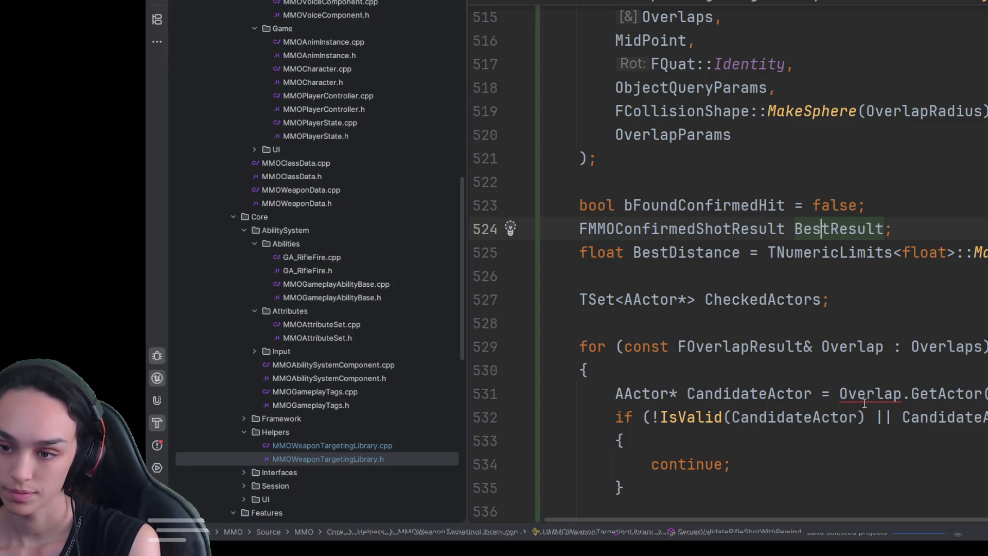
{"action": "key", "text": "ctrl+alt+Right"}
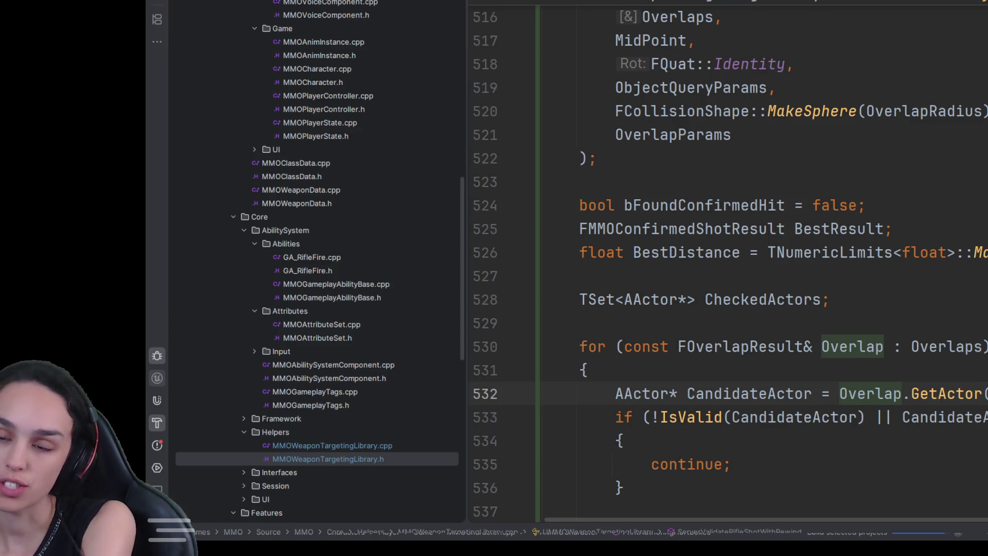
{"action": "left_click", "coordinate": [865, 205]}
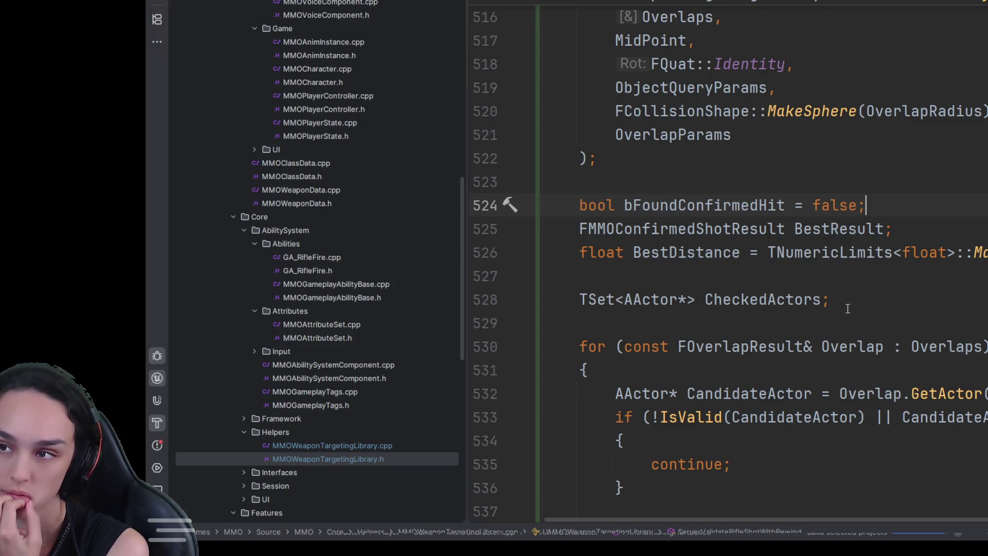
{"action": "scroll", "coordinate": [838, 295], "scroll_direction": "up", "scroll_amount": 7}
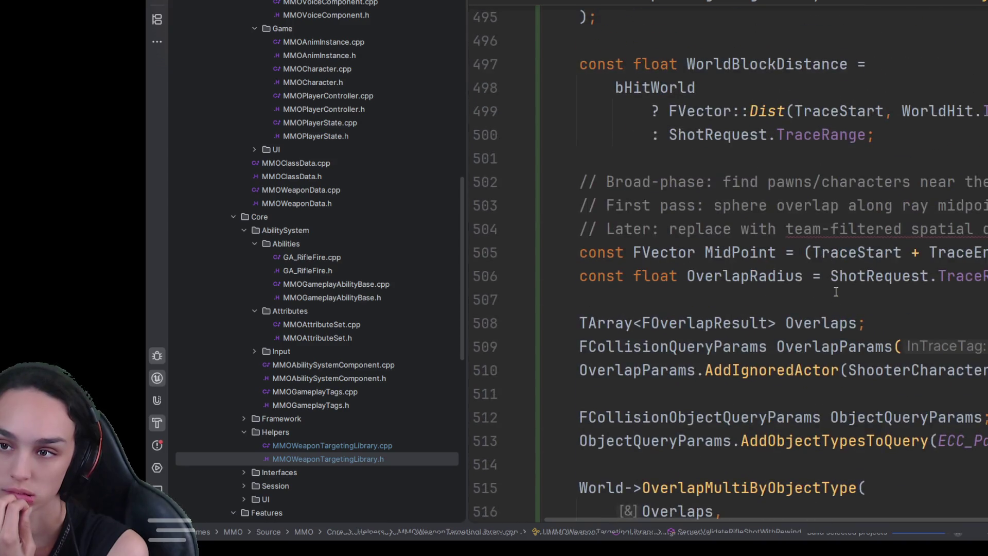
{"action": "scroll", "coordinate": [835, 291], "scroll_direction": "up", "scroll_amount": 7}
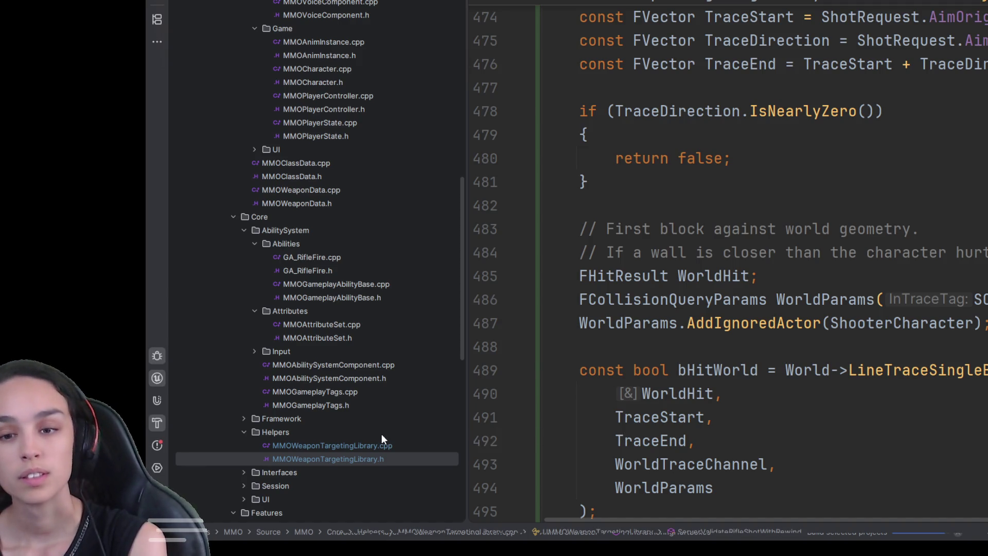
{"action": "scroll", "coordinate": [380, 435], "scroll_direction": "up", "scroll_amount": 1}
{"action": "scroll", "coordinate": [380, 438], "scroll_direction": "up", "scroll_amount": 8}
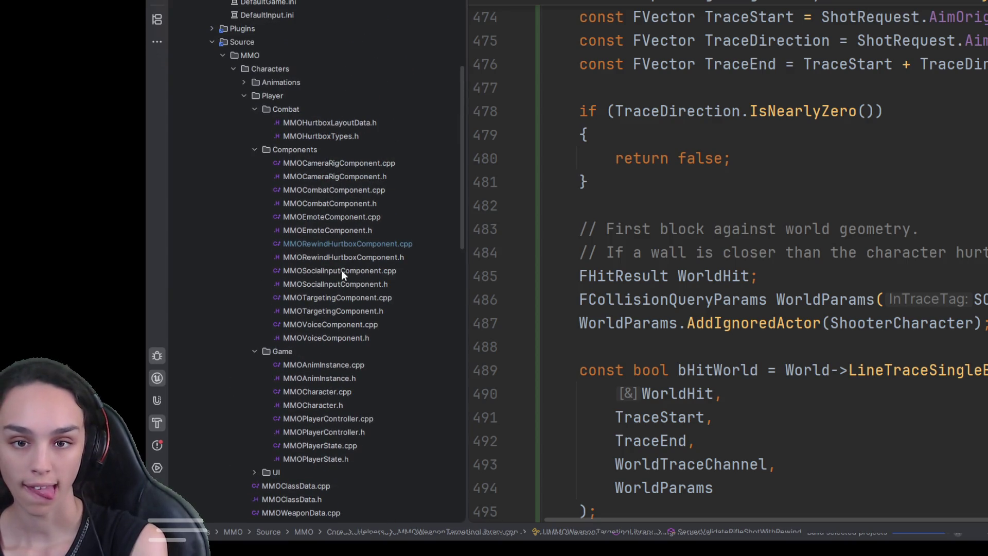
- Open MMORewindHurtboxComponent.cpp and select all of its code
{"action": "double_click", "coordinate": [342, 245]}
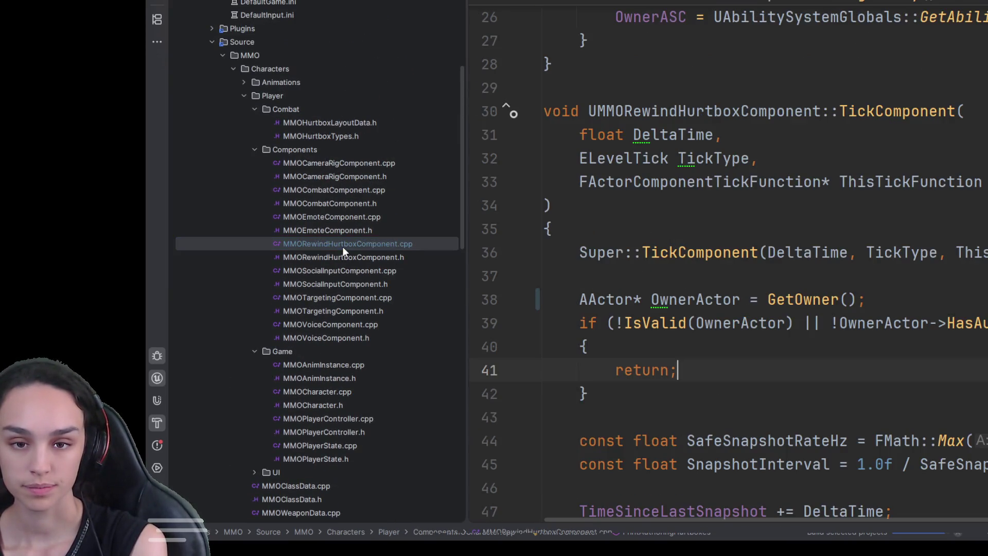
{"action": "scroll", "coordinate": [646, 288], "scroll_direction": "down", "scroll_amount": 6}
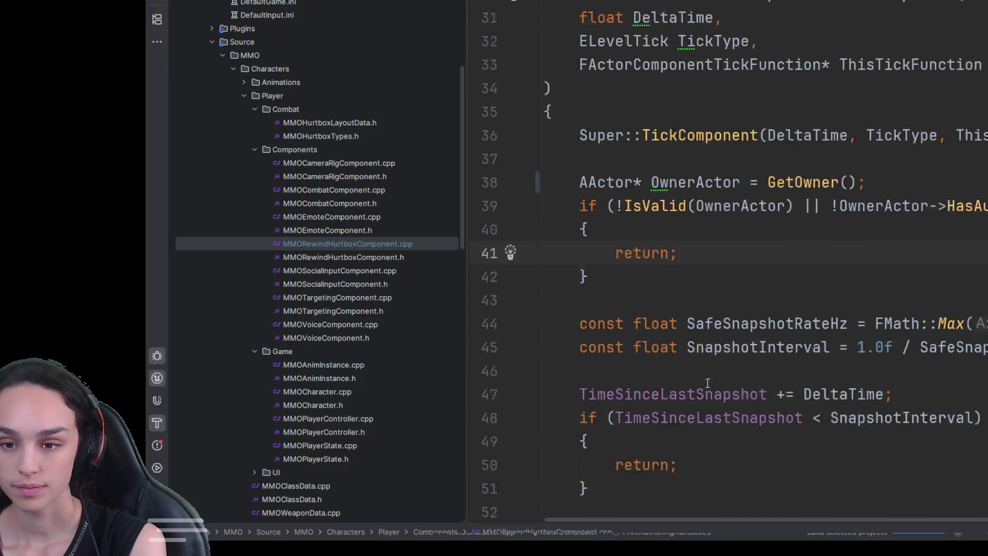
{"action": "left_click", "coordinate": [646, 286]}
{"action": "key", "text": "ctrl+a"}
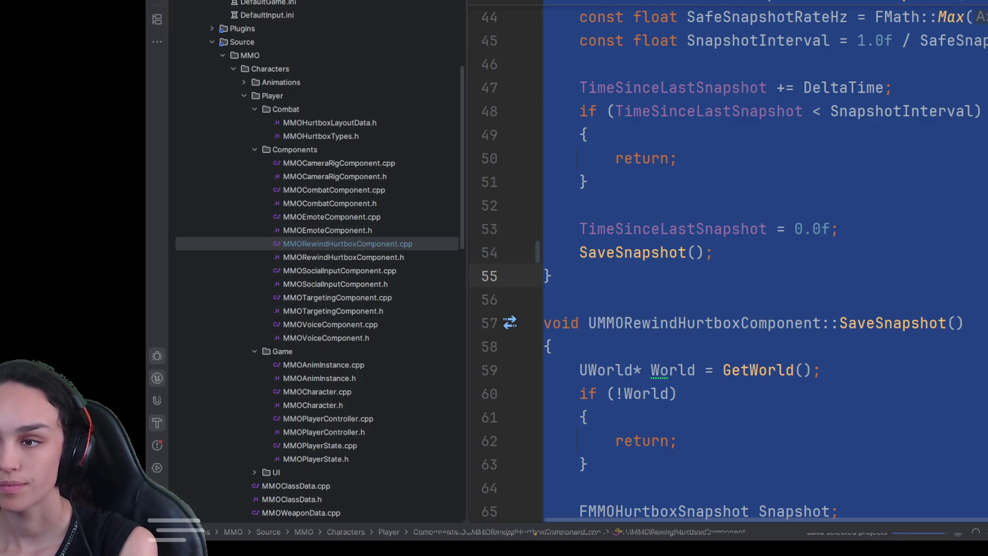
- Paste bLogSnapshots, SnapshotLogInterval, bDrawCurrentHurtboxesEverySnapshot and TimeSinceLastSnapshotLog below SnapshotHistory in the header
{"action": "left_click", "coordinate": [543, 205]}
{"action": "key", "text": "ctrl+alt+Home"}
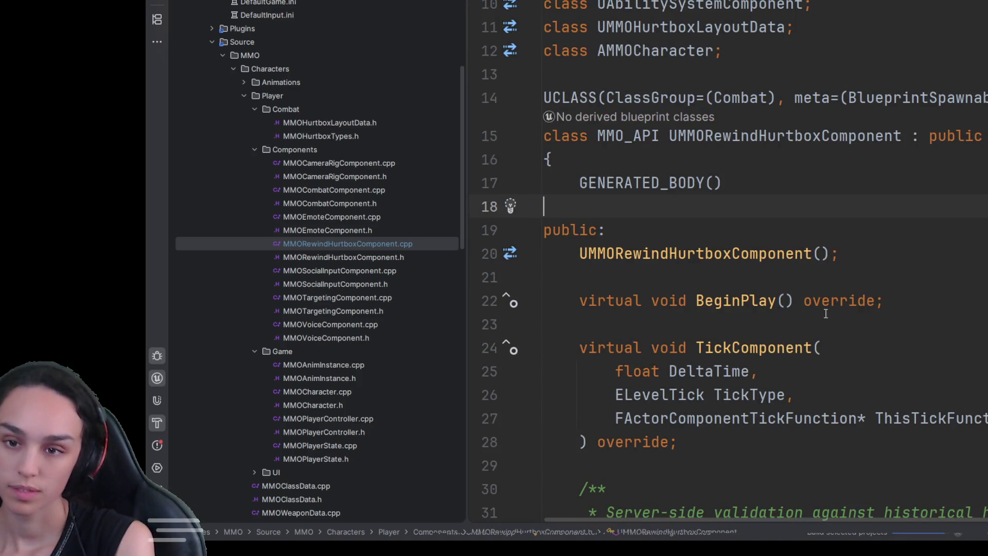
{"action": "scroll", "coordinate": [874, 360], "scroll_direction": "down", "scroll_amount": 20}
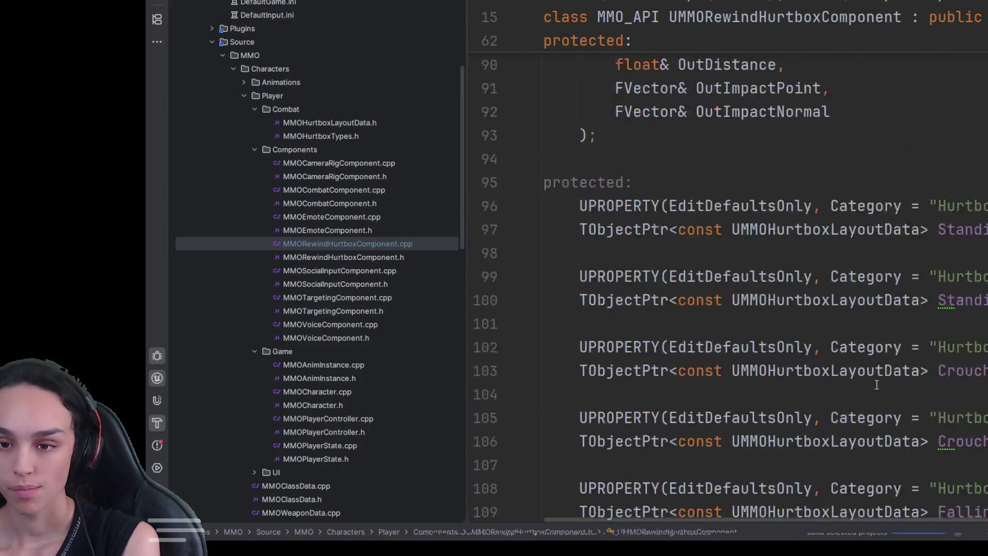
{"action": "left_click", "coordinate": [657, 332]}
{"action": "key", "text": "End"}
{"action": "key", "text": "Return"}
{"action": "key", "text": "Return"}
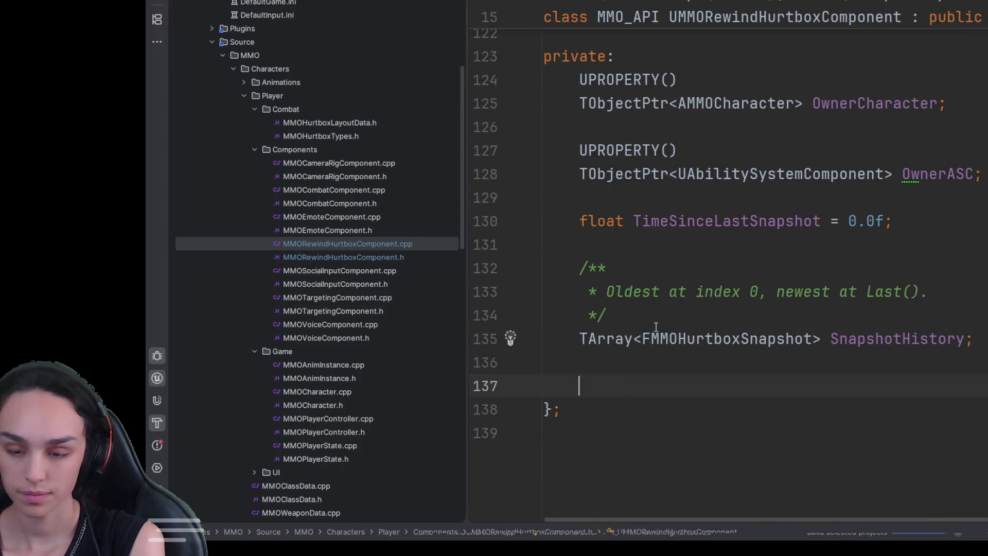
{"action": "key", "text": "ctrl+v"}
{"action": "scroll", "coordinate": [658, 332], "scroll_direction": "down", "scroll_amount": 3}
{"action": "scroll", "coordinate": [730, 370], "scroll_direction": "up", "scroll_amount": 2}
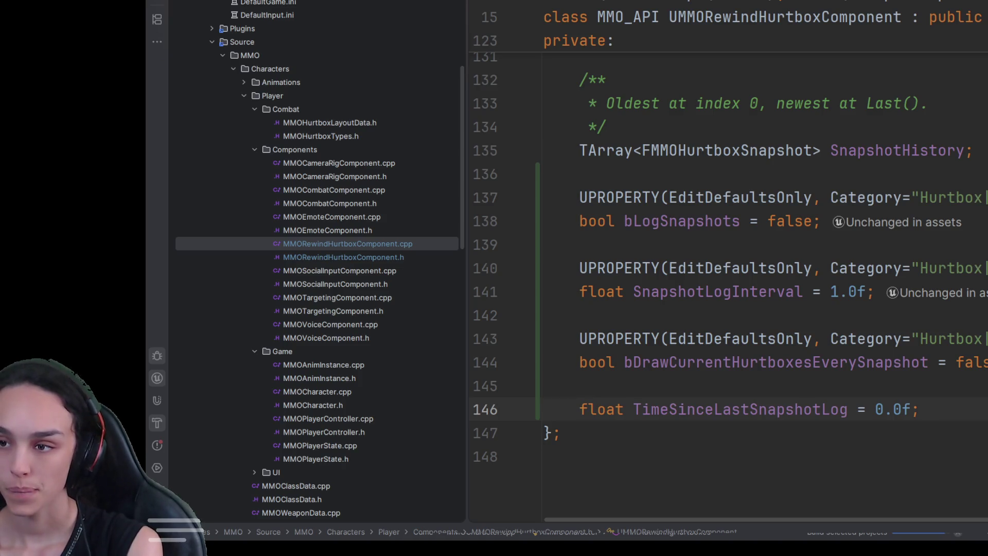
{"action": "key", "text": "ctrl+Tab"}
- Find TickComponent and paste the new snapshot-logging version over the old function
{"action": "key", "text": "ctrl+f"}
{"action": "type", "text": "TickCo"}
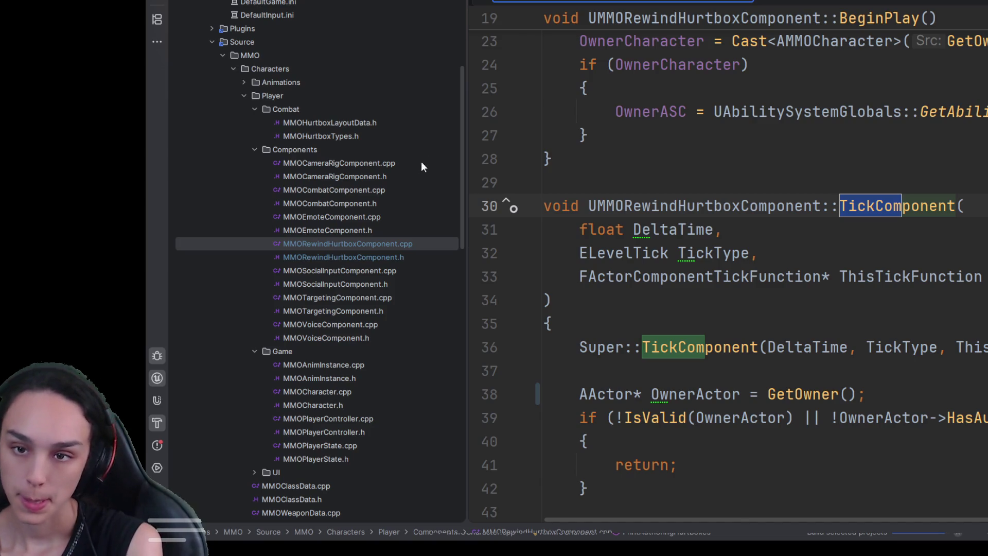
{"action": "left_click", "coordinate": [597, 183]}
{"action": "scroll", "coordinate": [597, 183], "scroll_direction": "down", "scroll_amount": 5}
{"action": "left_click", "coordinate": [751, 298], "text": "shift"}
{"action": "key", "text": "ctrl+v"}
- Review the new TickComponent's blocks around the interval and snapshot-logging checks
{"action": "scroll", "coordinate": [756, 317], "scroll_direction": "up", "scroll_amount": 10}
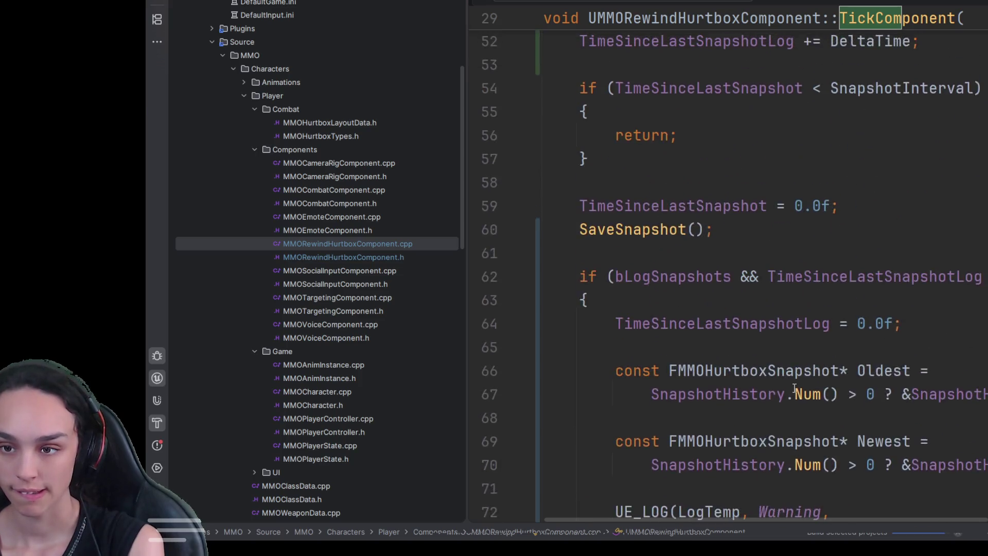
{"action": "scroll", "coordinate": [796, 394], "scroll_direction": "up", "scroll_amount": 3}
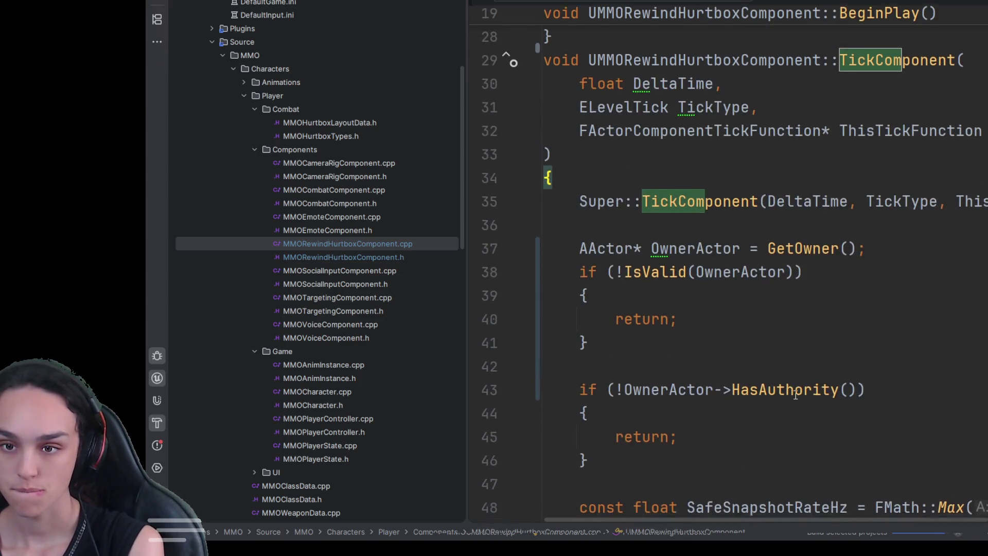
{"action": "scroll", "coordinate": [795, 396], "scroll_direction": "down", "scroll_amount": 7}
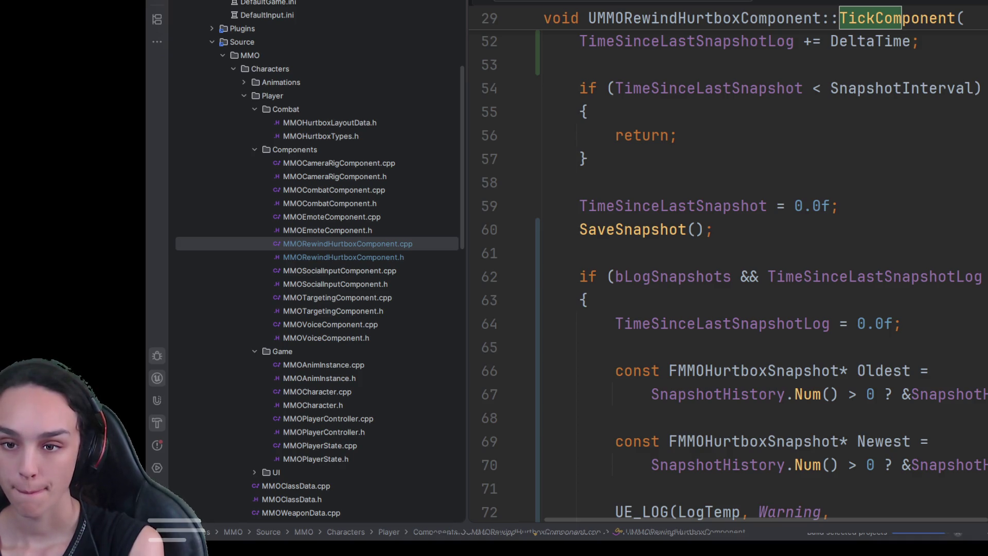
{"action": "left_click", "coordinate": [588, 159]}
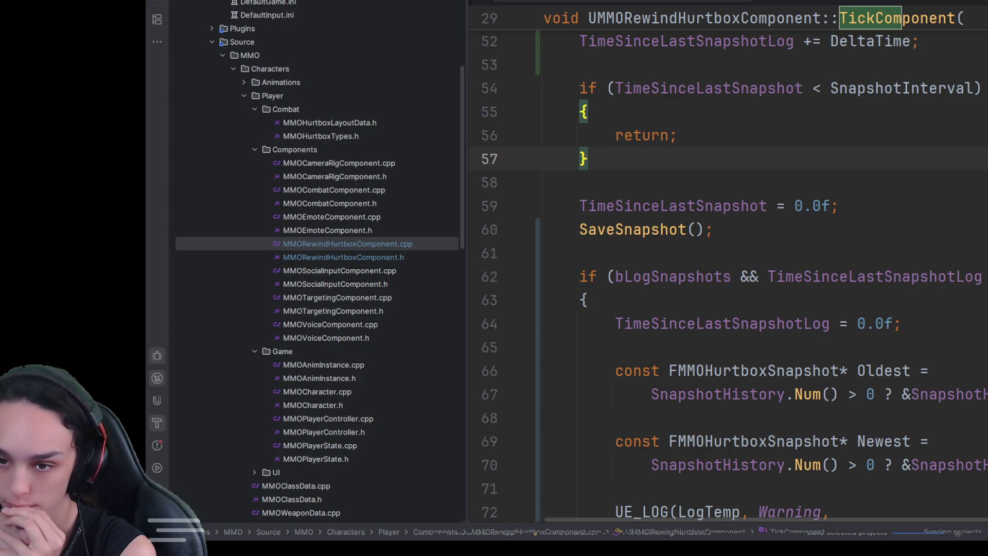
{"action": "left_click", "coordinate": [588, 299]}
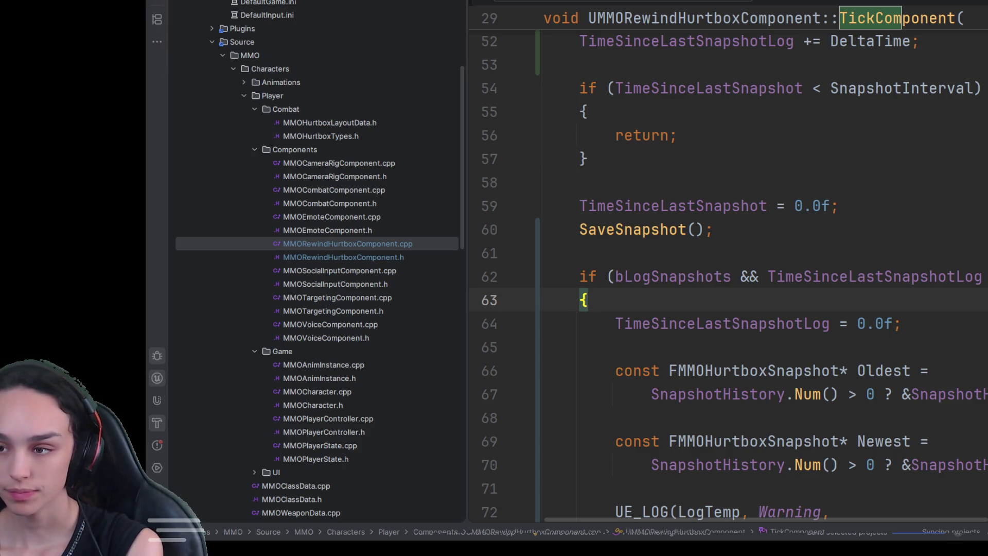
{"action": "key", "text": "alt+Down"}
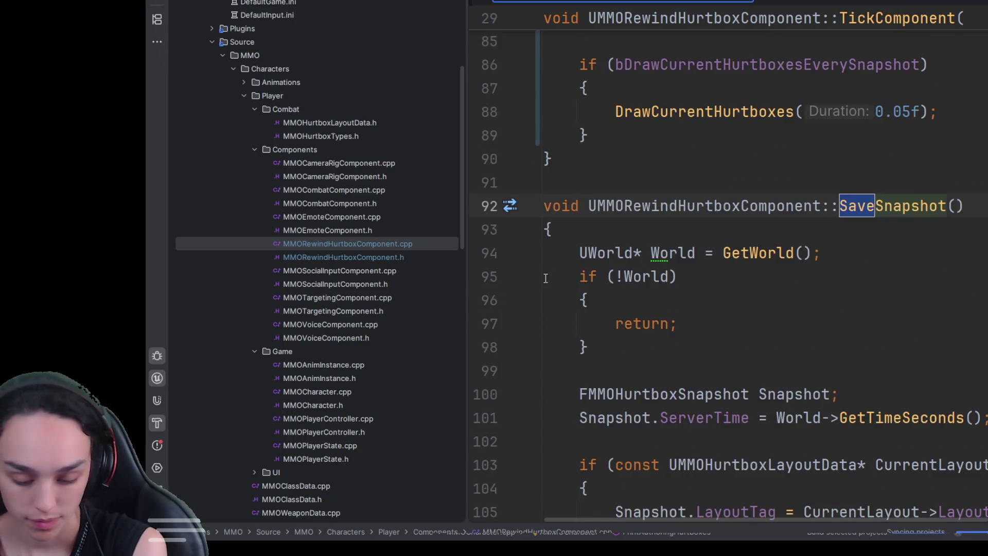
- Replace SaveSnapshot with the longer version ending in the bDrawDebugSnapshots check
{"action": "left_click", "coordinate": [545, 206]}
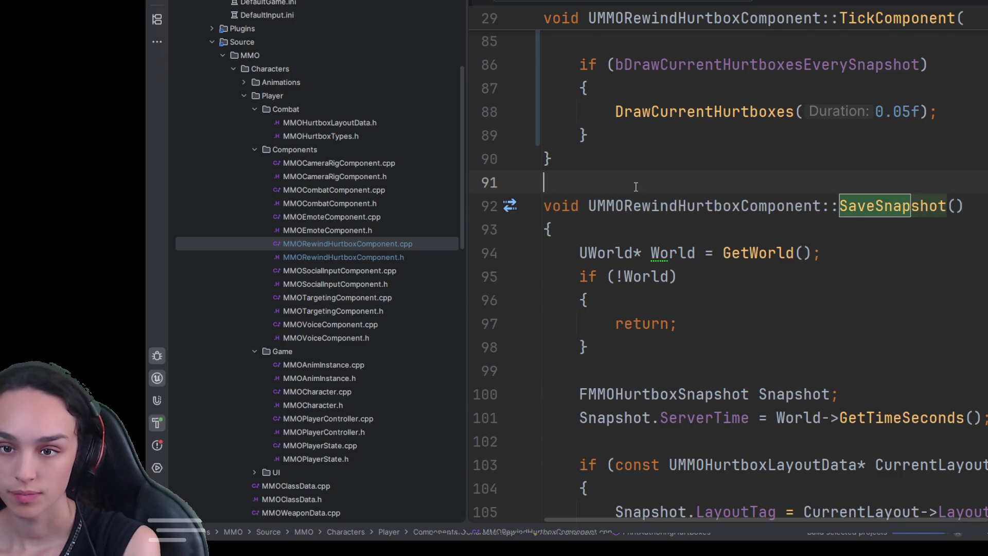
{"action": "scroll", "coordinate": [591, 258], "scroll_direction": "down", "scroll_amount": 6}
{"action": "left_click", "coordinate": [642, 206], "text": "shift"}
{"action": "scroll", "coordinate": [642, 206], "scroll_direction": "down", "scroll_amount": 6}
{"action": "left_click", "coordinate": [637, 180], "text": "shift"}
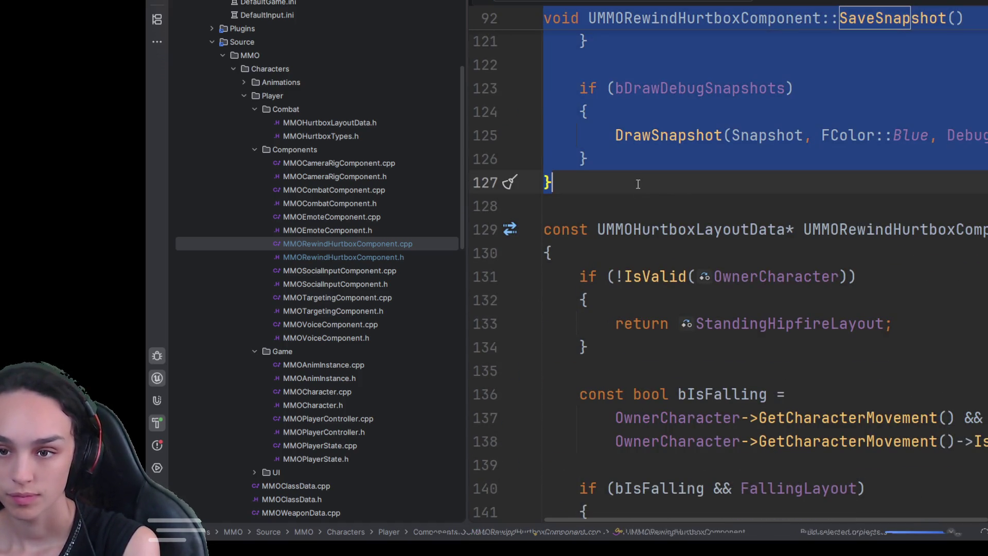
{"action": "key", "text": "ctrl+v"}
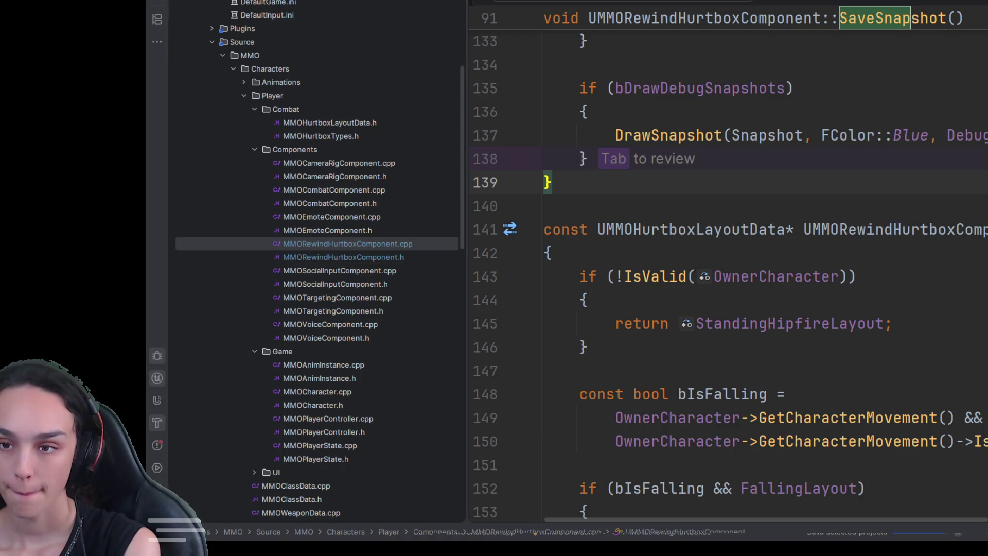
{"action": "key", "text": "Down"}
{"action": "key", "text": "ctrl+alt+Home"}
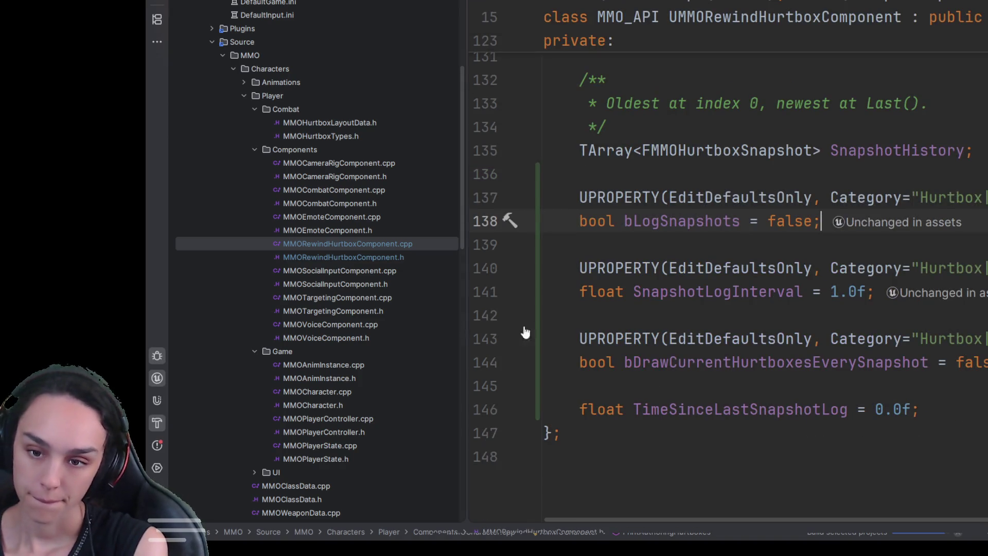
- Declare the BlueprintCallable DebugTestSnapshotLookup(SecondsAgo) function before the header's closing brace
{"action": "left_click", "coordinate": [700, 435]}
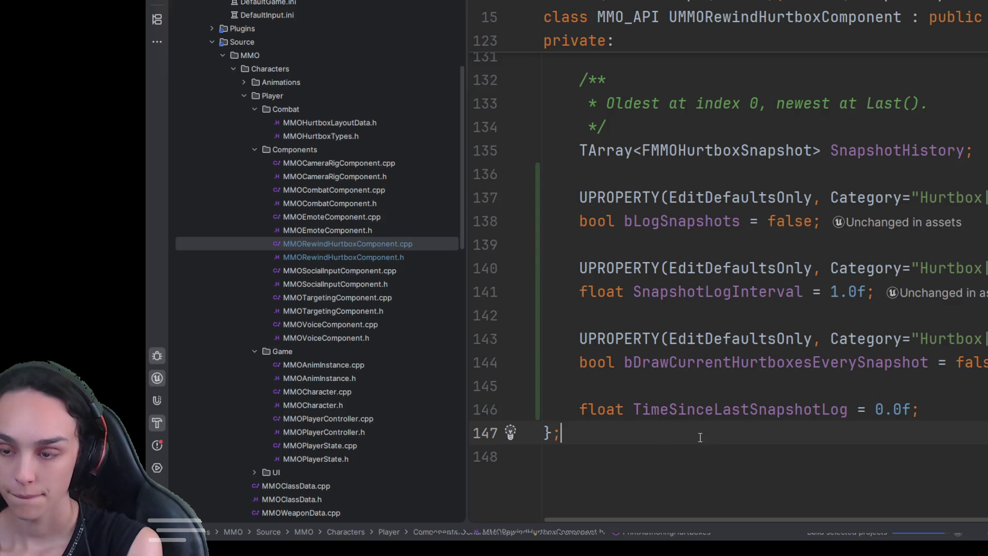
{"action": "left_click", "coordinate": [986, 402]}
{"action": "key", "text": "Return"}
{"action": "key", "text": "Return"}
{"action": "key", "text": "ctrl+v"}
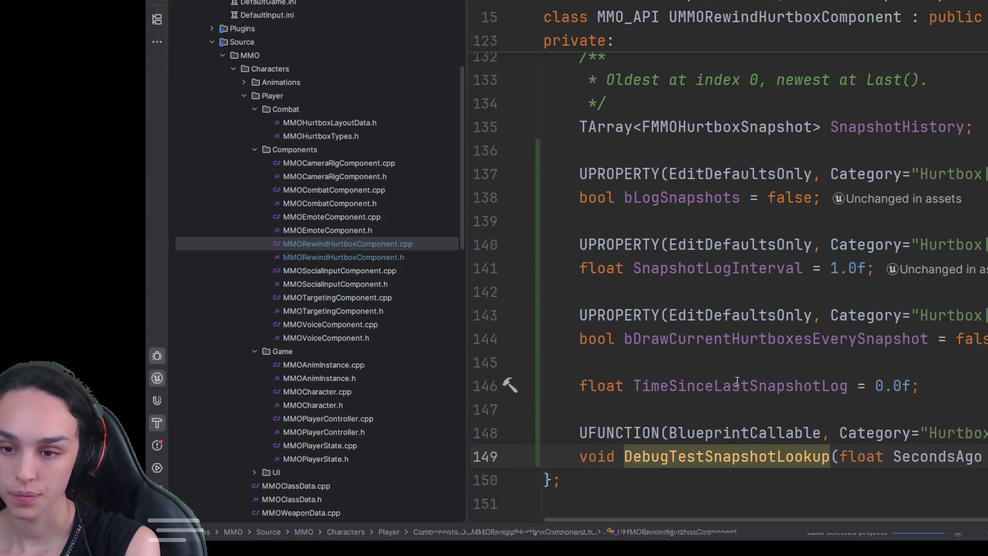
{"action": "scroll", "coordinate": [736, 381], "scroll_direction": "down", "scroll_amount": 2}
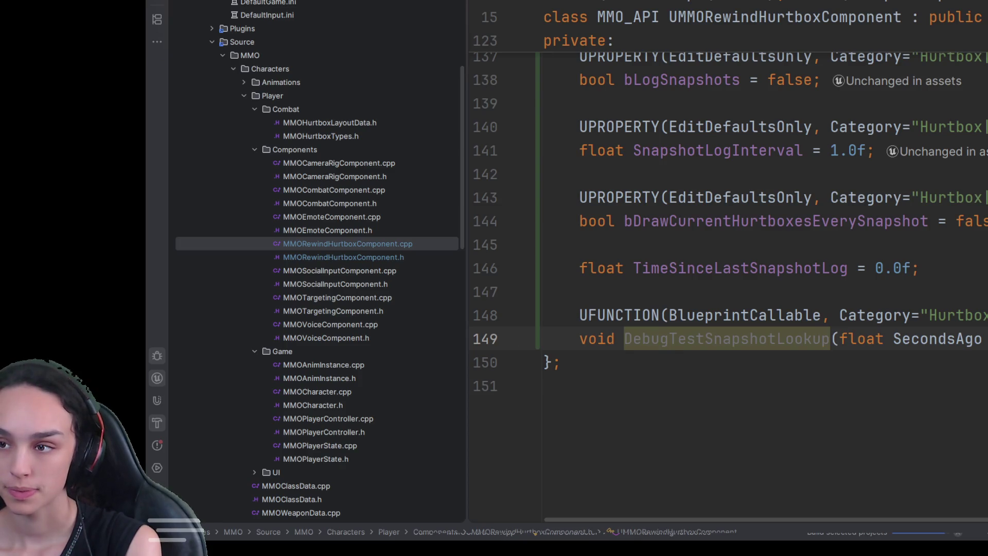
{"action": "left_click", "coordinate": [664, 197]}
- Implement DebugTestSnapshotLookup at the end of the .cpp, logging lookups and drawing found snapshots green
{"action": "key", "text": "ctrl+Tab"}
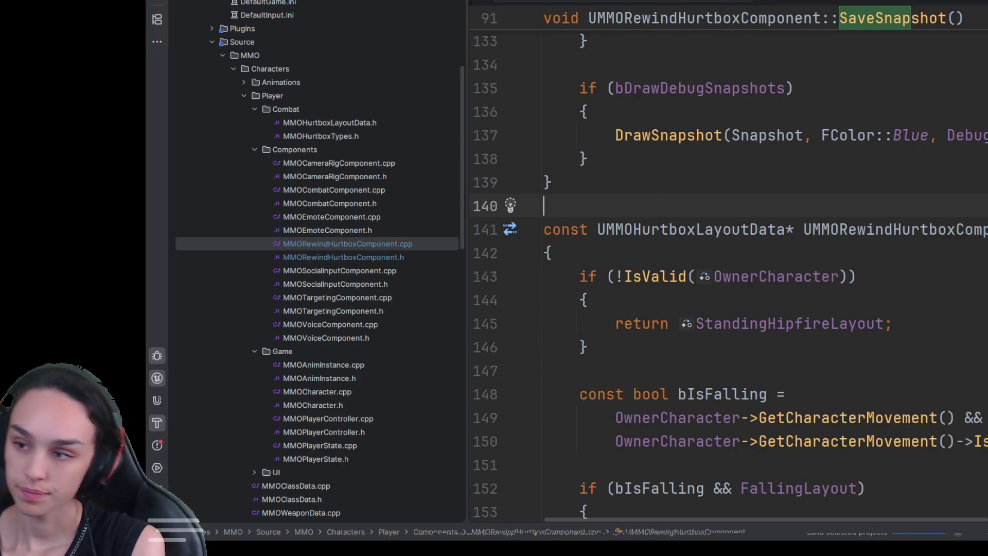
{"action": "key", "text": "ctrl+End"}
{"action": "key", "text": "Return"}
{"action": "key", "text": "Return"}
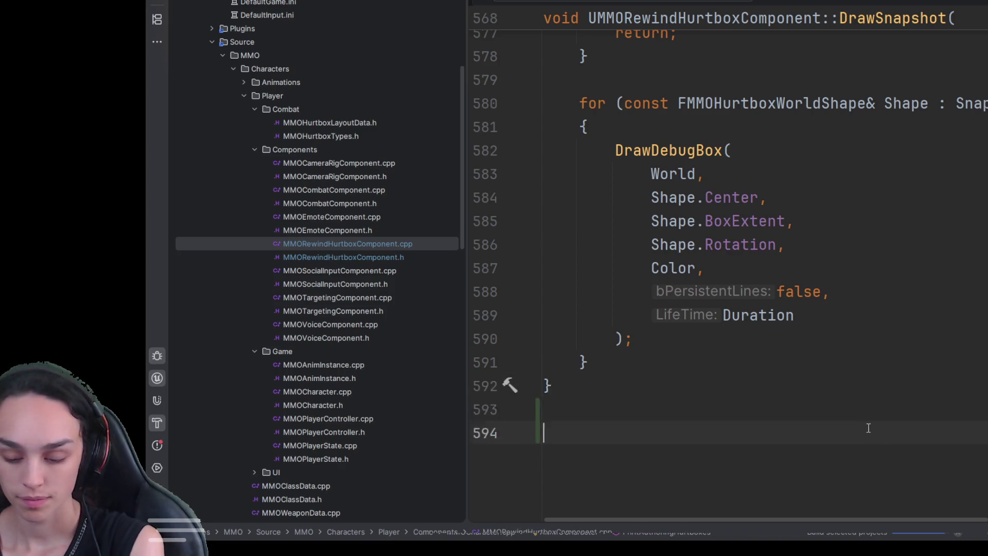
{"action": "key", "text": "ctrl+v"}
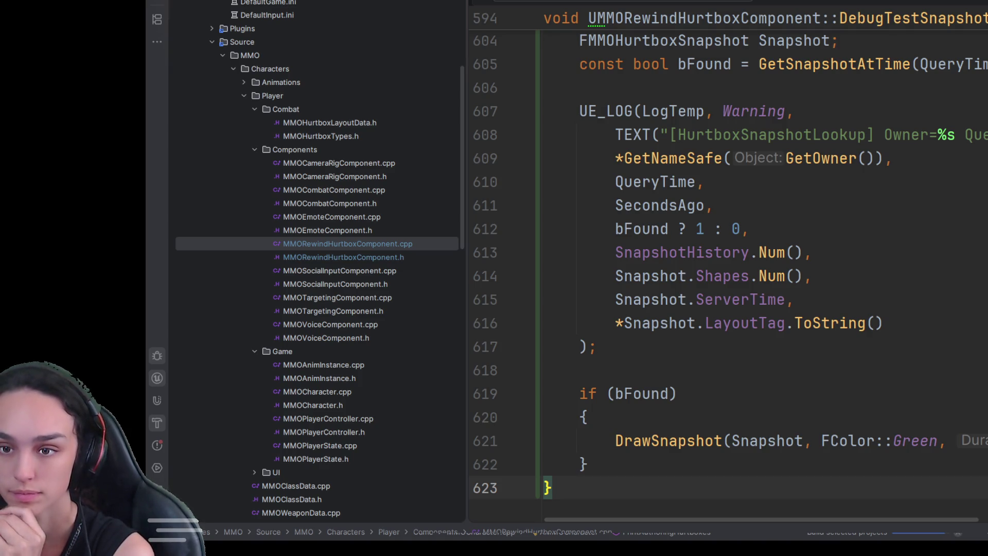
{"action": "scroll", "coordinate": [776, 351], "scroll_direction": "down", "scroll_amount": 3}
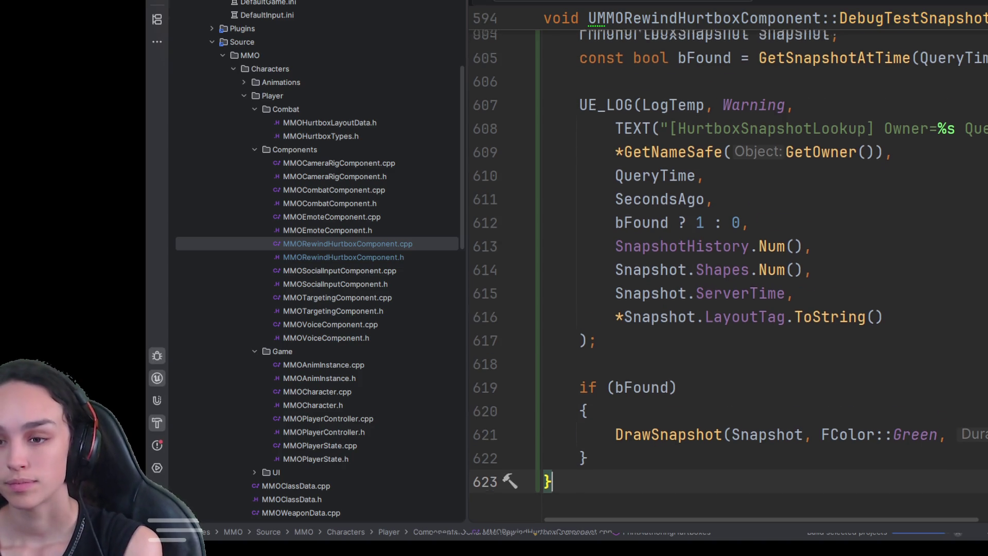
{"action": "key", "text": "ctrl+Tab"}
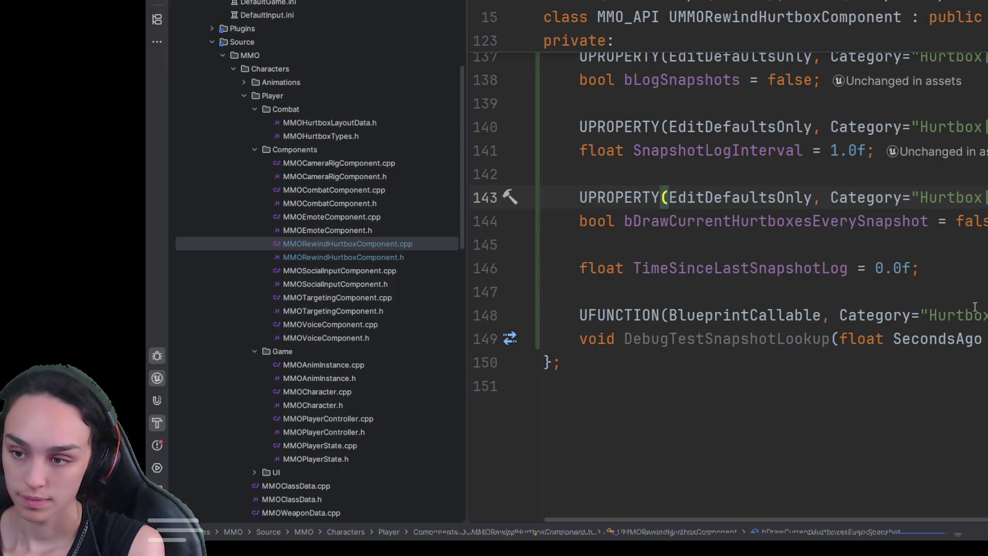
- Declare the DebugTestRayAgainstCurrent and DebugTestRayAgainstRewind UFUNCTIONs in the hurtbox component header
{"action": "key", "text": "Return"}
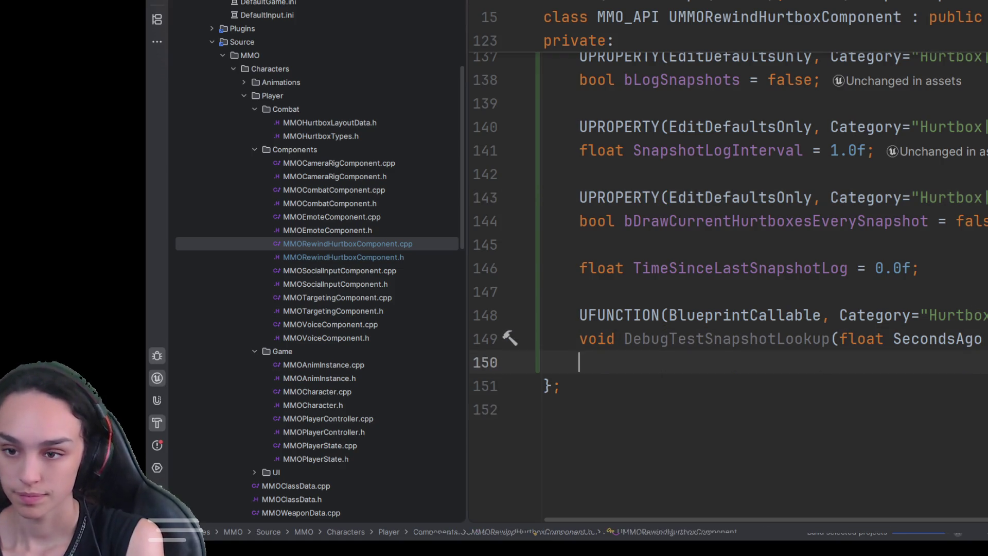
{"action": "key", "text": "ctrl+v"}
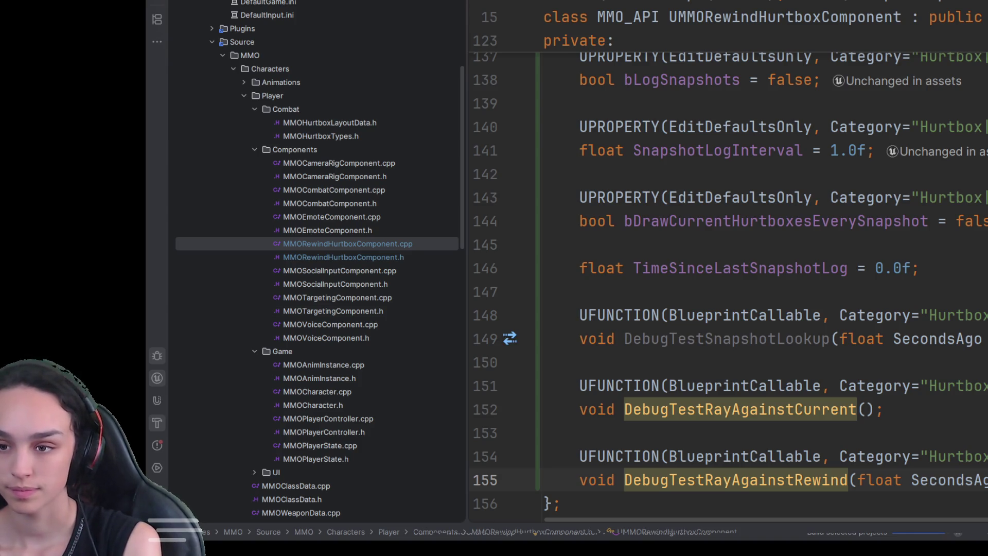
{"action": "left_click", "coordinate": [663, 314]}
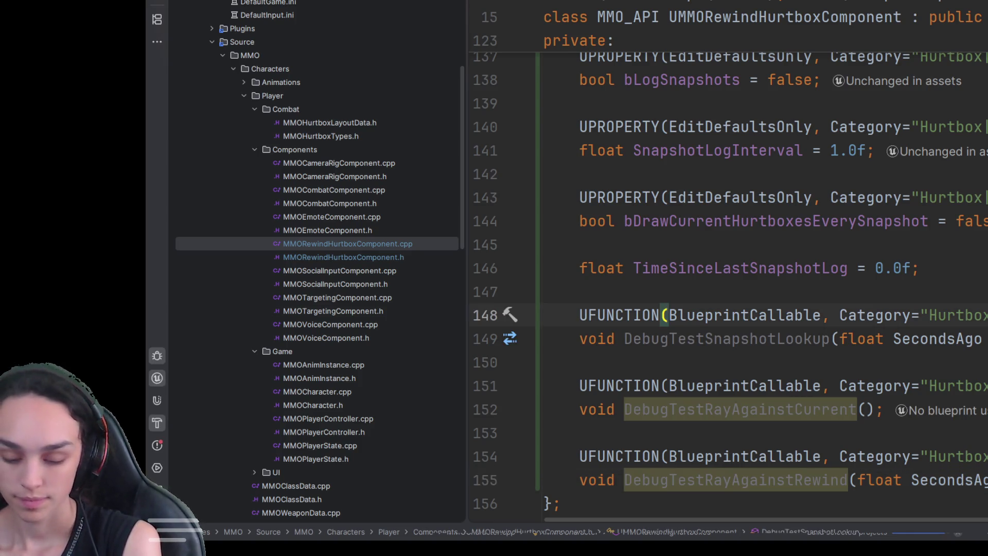
- Add both ray-test implementations at the end of the .cpp, logging [HurtboxRayRewind] hit details
{"action": "key", "text": "ctrl+Tab"}
{"action": "key", "text": "ctrl+v"}
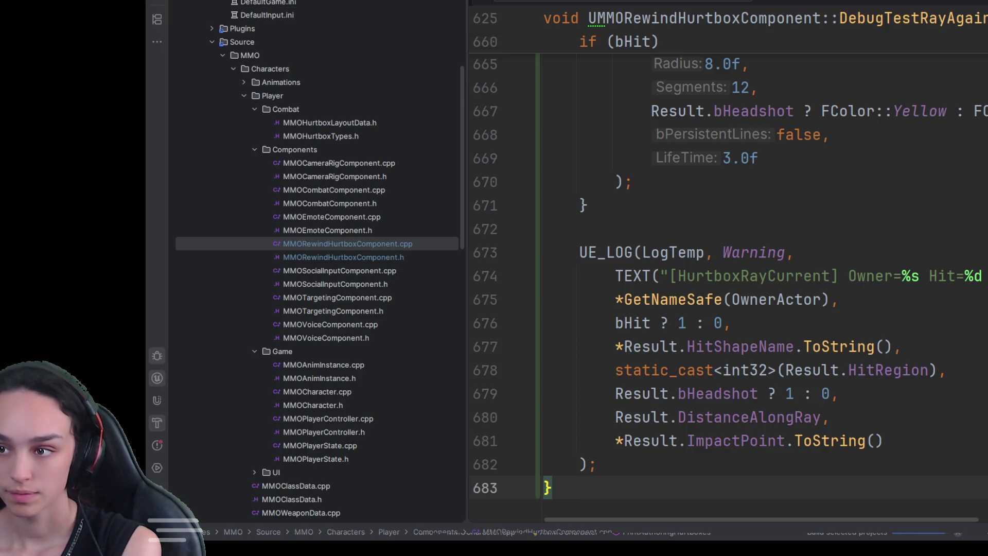
{"action": "key", "text": "Return"}
{"action": "key", "text": "ctrl+v"}
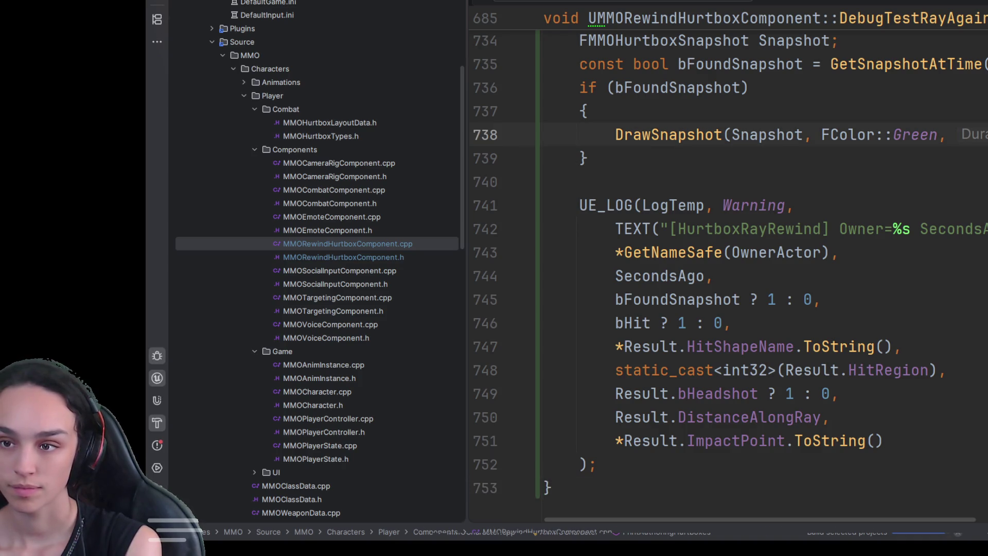
{"action": "key", "text": "ctrl+f"}
- Add a UE_LOG summarising the built shapes after the loop in BuildCurrentWorldShapes
{"action": "type", "text": "BuildCurr"}
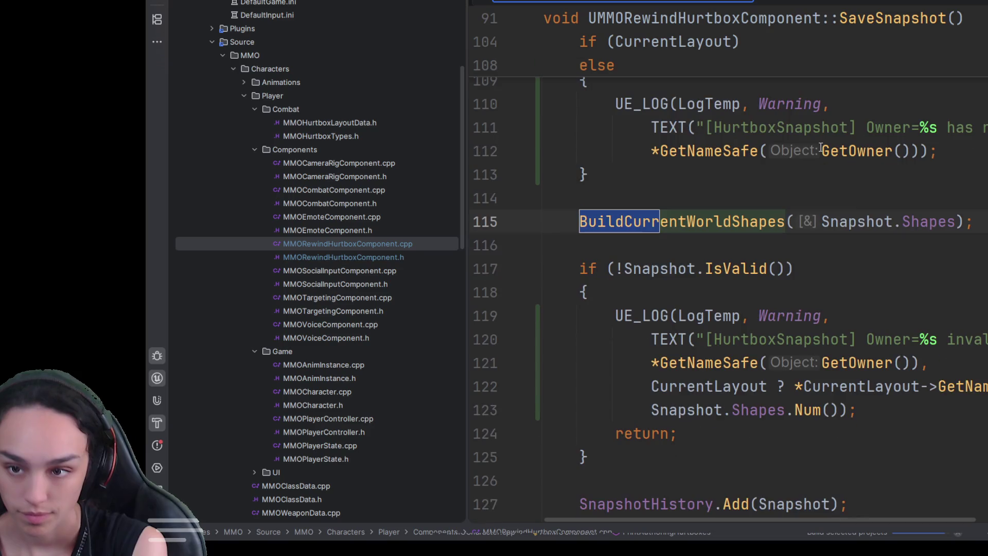
{"action": "left_click", "coordinate": [750, 222]}
{"action": "key", "text": "ctrl+b"}
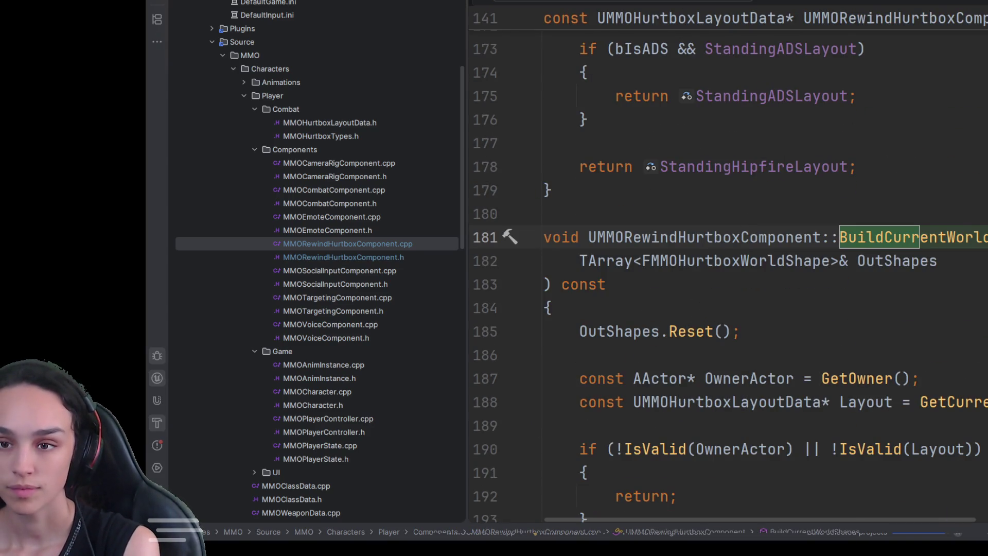
{"action": "scroll", "coordinate": [713, 314], "scroll_direction": "down", "scroll_amount": 10}
{"action": "left_click", "coordinate": [713, 308]}
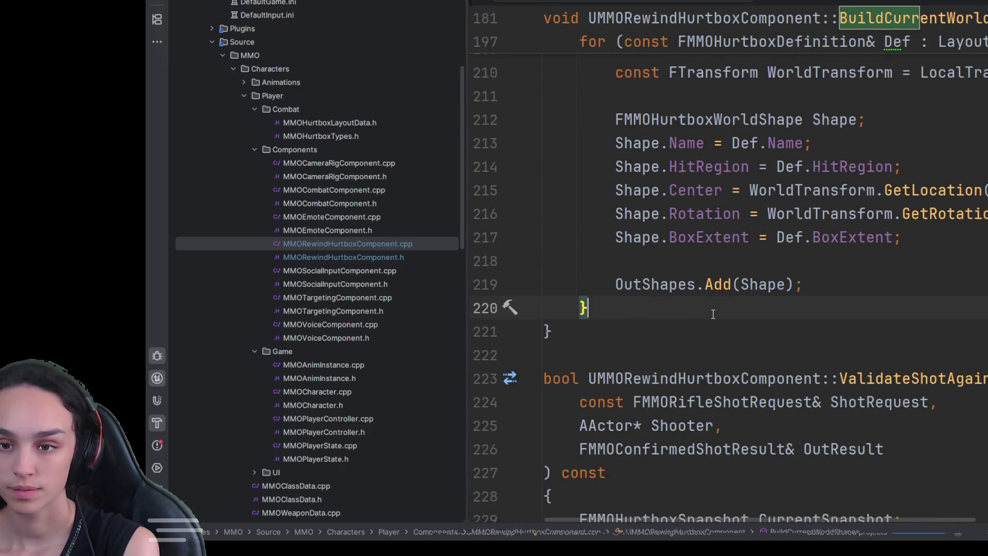
{"action": "key", "text": "ctrl+v"}
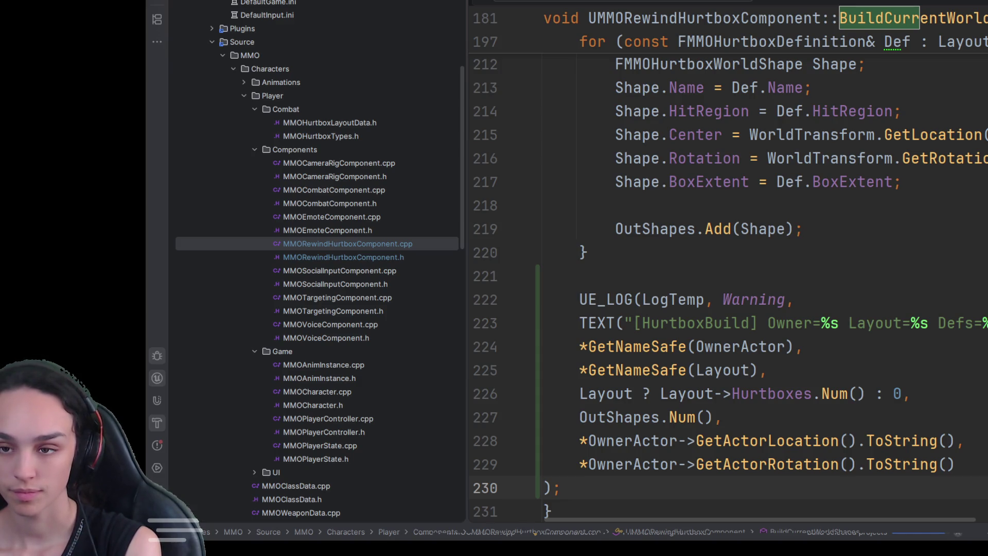
- Comment out the new UE_LOG block and build the project
{"action": "mouse_move", "coordinate": [583, 479]}
{"action": "left_mouse_down"}
{"action": "mouse_move", "coordinate": [459, 332]}
{"action": "mouse_move", "coordinate": [457, 309]}
{"action": "mouse_move", "coordinate": [433, 293]}
{"action": "left_mouse_up"}
{"action": "key", "text": "ctrl+shift+slash"}
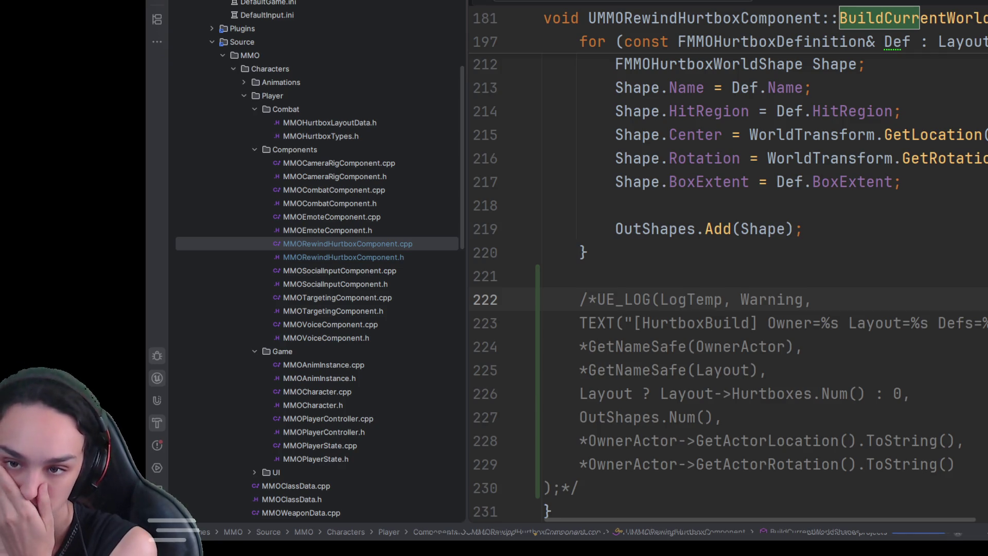
{"action": "left_click", "coordinate": [902, 181]}
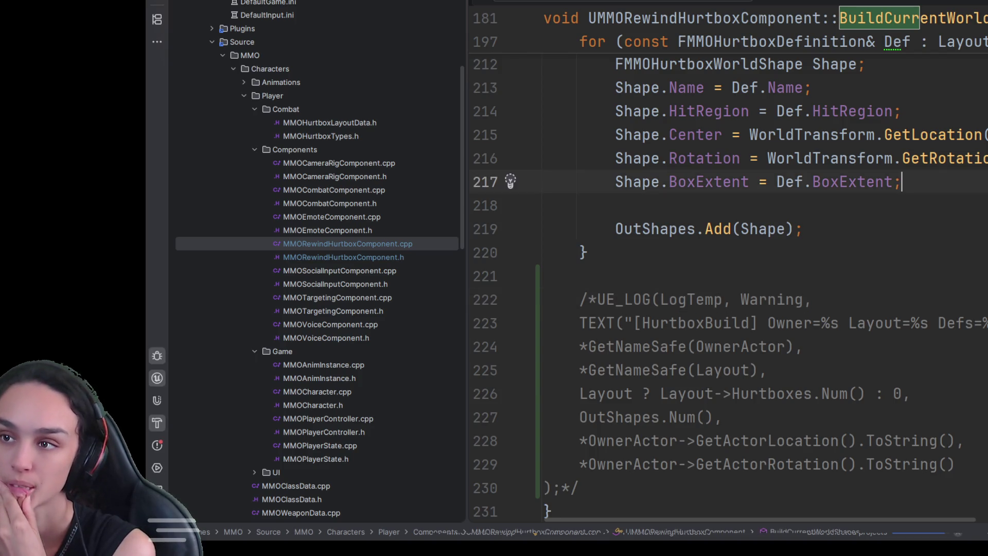
{"action": "key", "text": "ctrl+shift+b"}
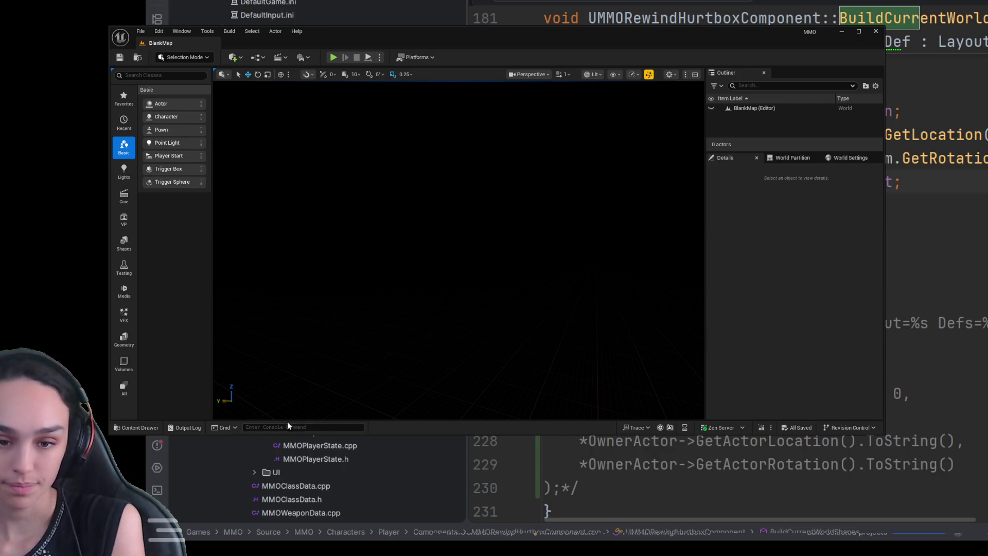
- Open BP_ThirdPersonCharacter from the Content > ThirdPerson > Blueprints folder
{"action": "left_click", "coordinate": [136, 428]}
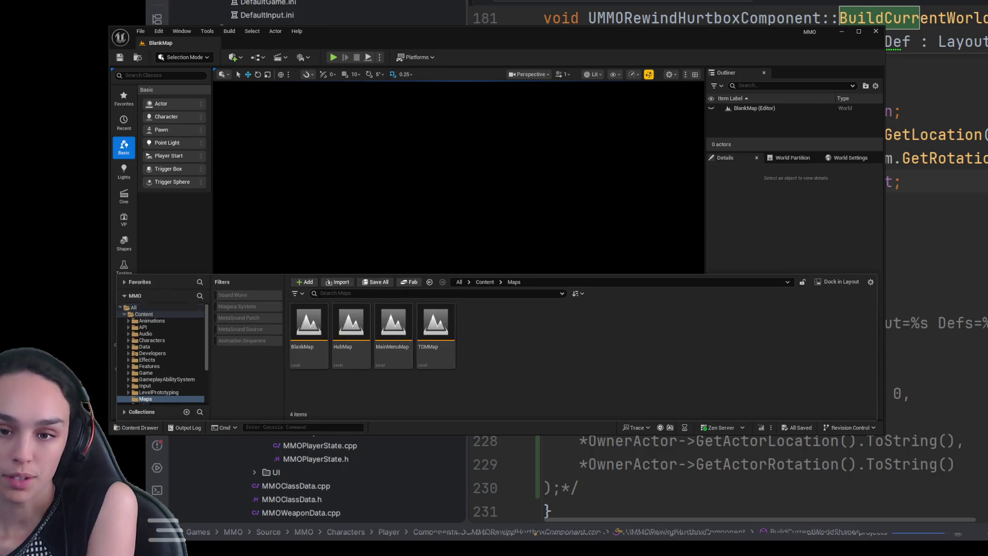
{"action": "left_click", "coordinate": [485, 282]}
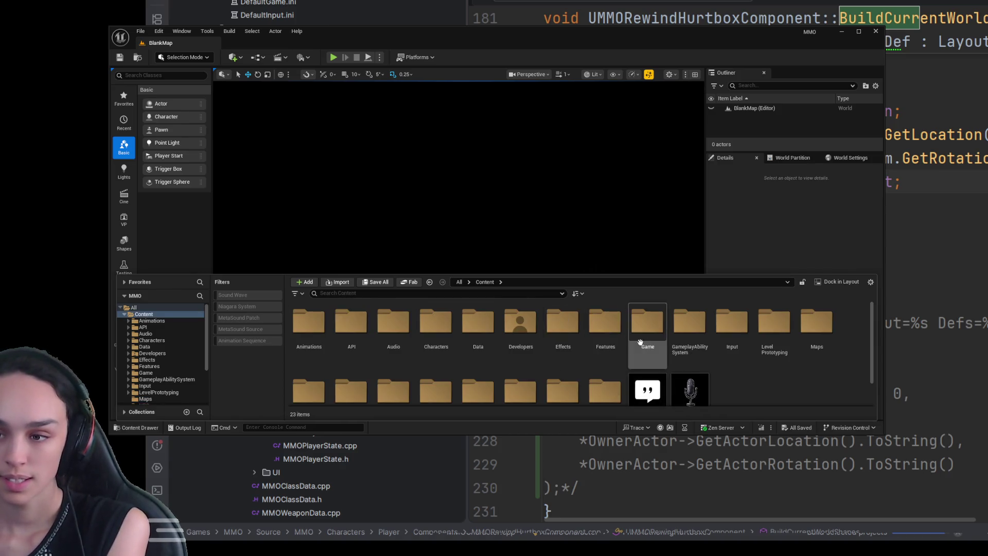
{"action": "scroll", "coordinate": [331, 379], "scroll_direction": "down", "scroll_amount": 1}
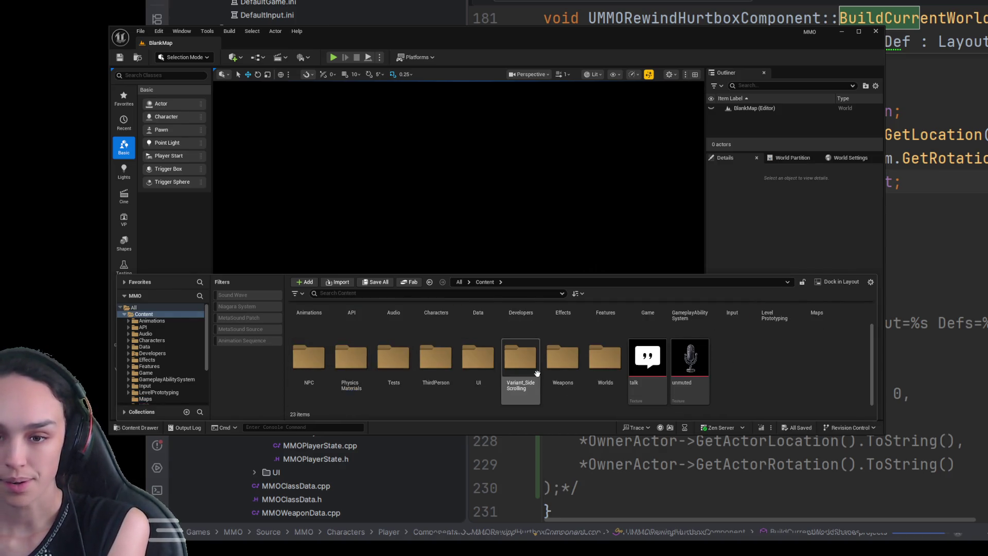
{"action": "scroll", "coordinate": [520, 370], "scroll_direction": "up", "scroll_amount": 1}
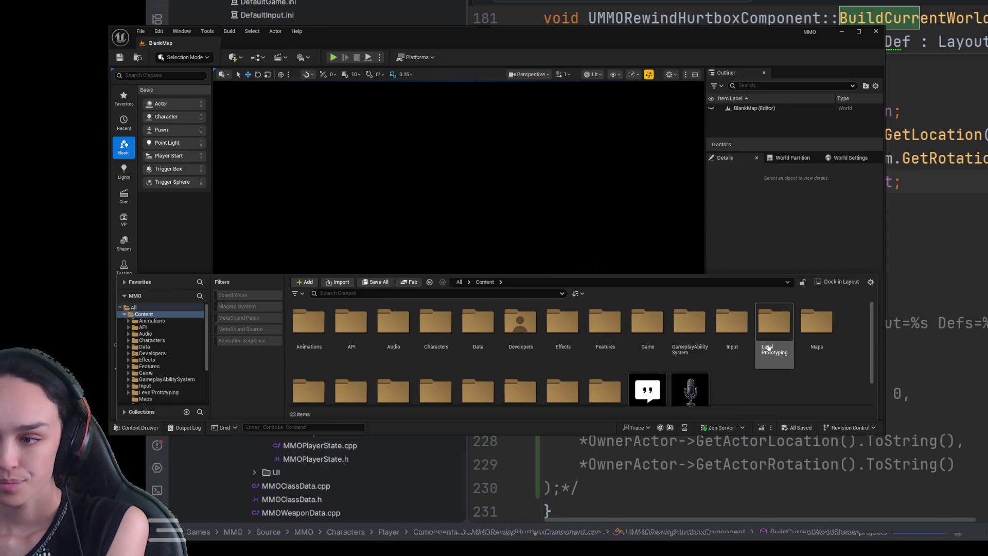
{"action": "scroll", "coordinate": [774, 340], "scroll_direction": "down", "scroll_amount": 1}
{"action": "double_click", "coordinate": [439, 391]}
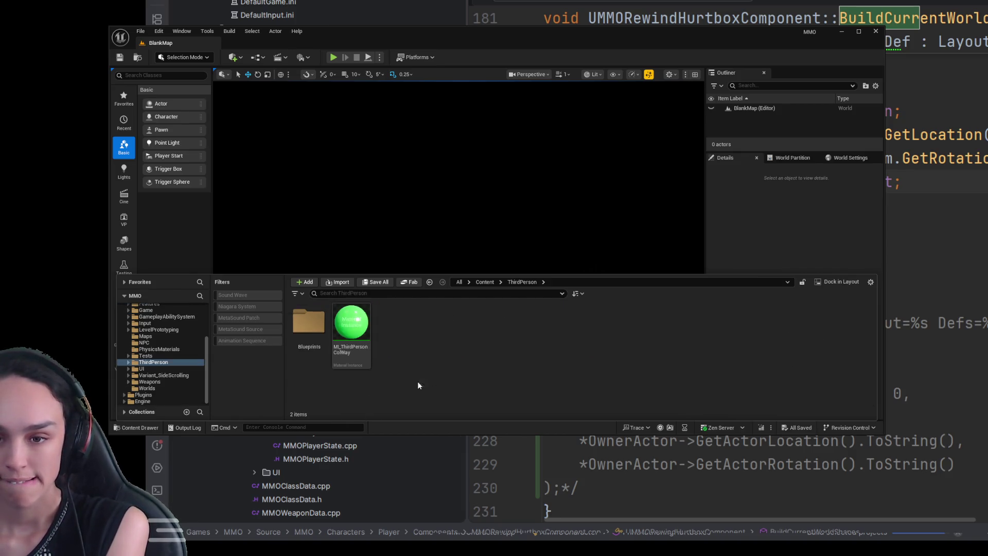
{"action": "double_click", "coordinate": [309, 329]}
{"action": "left_click", "coordinate": [299, 338]}
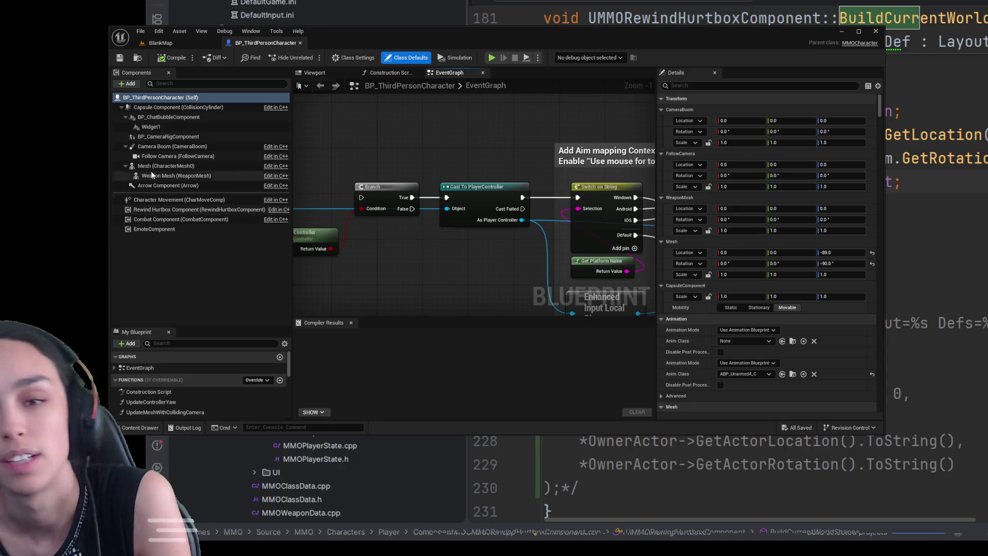
- Set the Rewind Hurtbox Component's Standing Hipfire layout to DA_HurtboxHipfire
{"action": "left_click", "coordinate": [216, 209]}
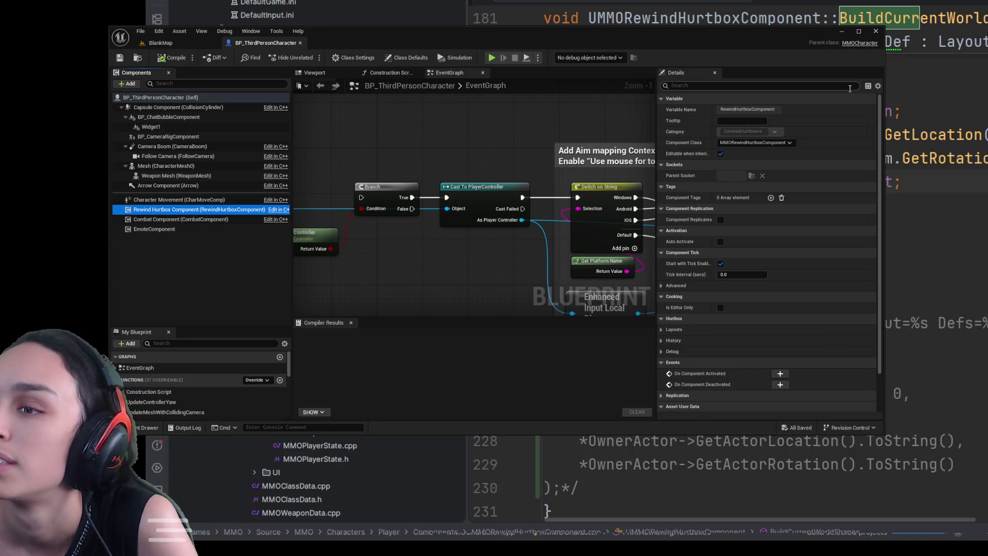
{"action": "scroll", "coordinate": [724, 230], "scroll_direction": "down", "scroll_amount": 1}
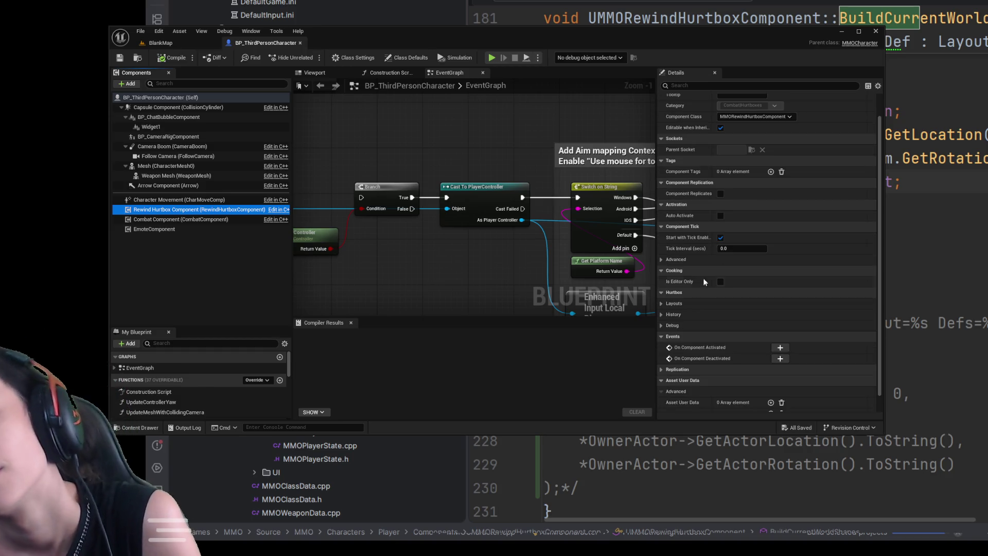
{"action": "left_click", "coordinate": [662, 304]}
{"action": "scroll", "coordinate": [770, 308], "scroll_direction": "down", "scroll_amount": 1}
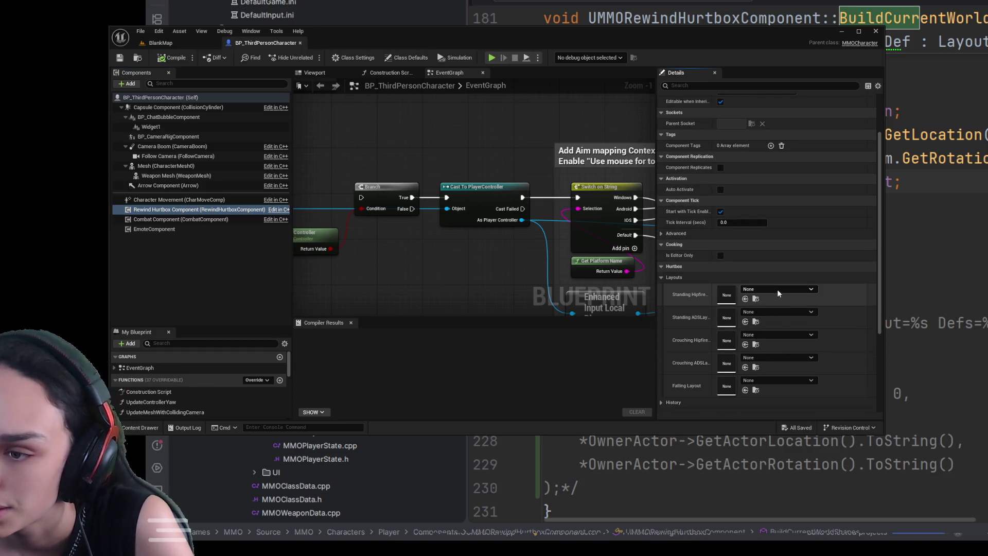
{"action": "left_click", "coordinate": [779, 291]}
{"action": "left_click", "coordinate": [792, 192]}
- Enable Draw Debug Snapshots, then compile and save the character blueprint
{"action": "scroll", "coordinate": [713, 323], "scroll_direction": "down", "scroll_amount": 4}
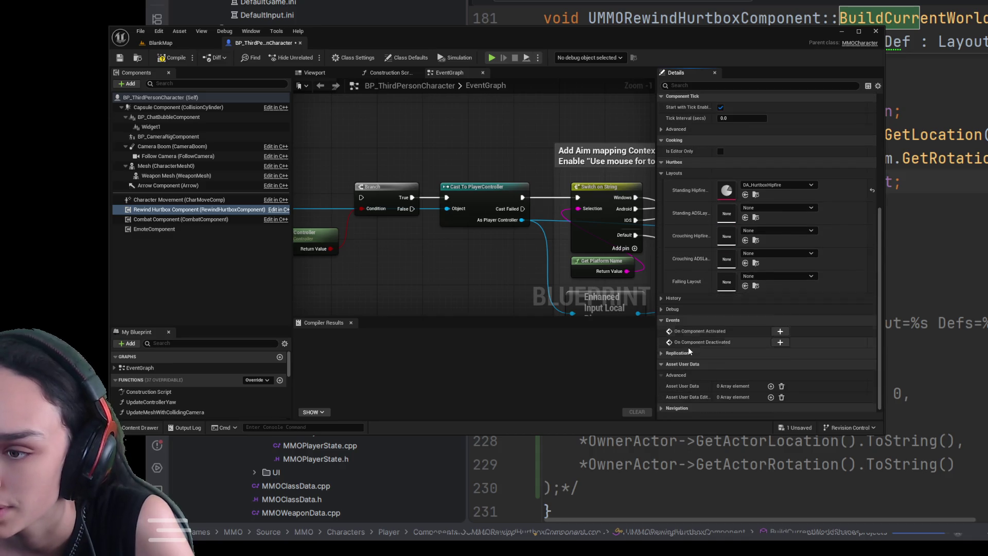
{"action": "left_click", "coordinate": [669, 299]}
{"action": "left_click", "coordinate": [667, 330]}
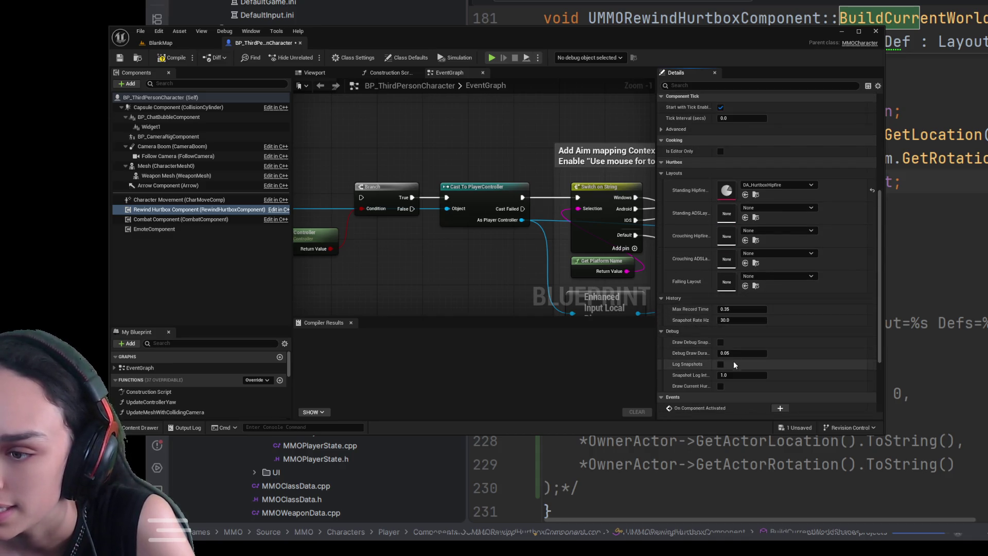
{"action": "left_click", "coordinate": [719, 342]}
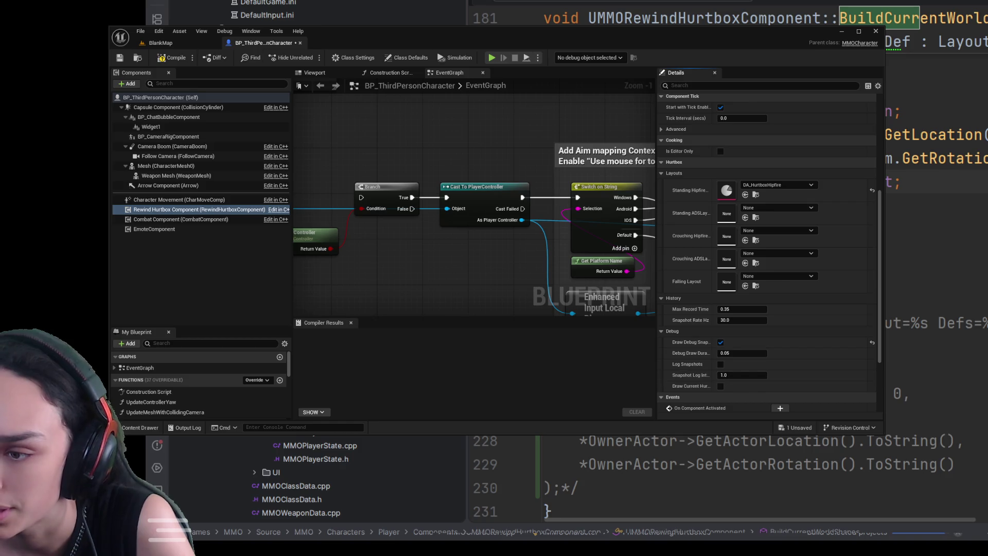
{"action": "left_click", "coordinate": [173, 57]}
{"action": "left_click", "coordinate": [120, 57]}
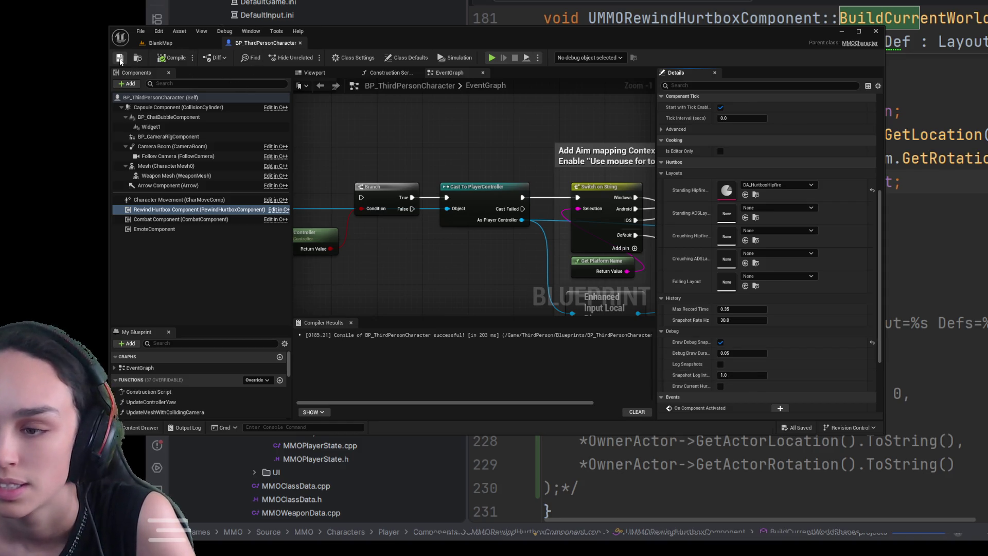
{"action": "left_click", "coordinate": [188, 42]}
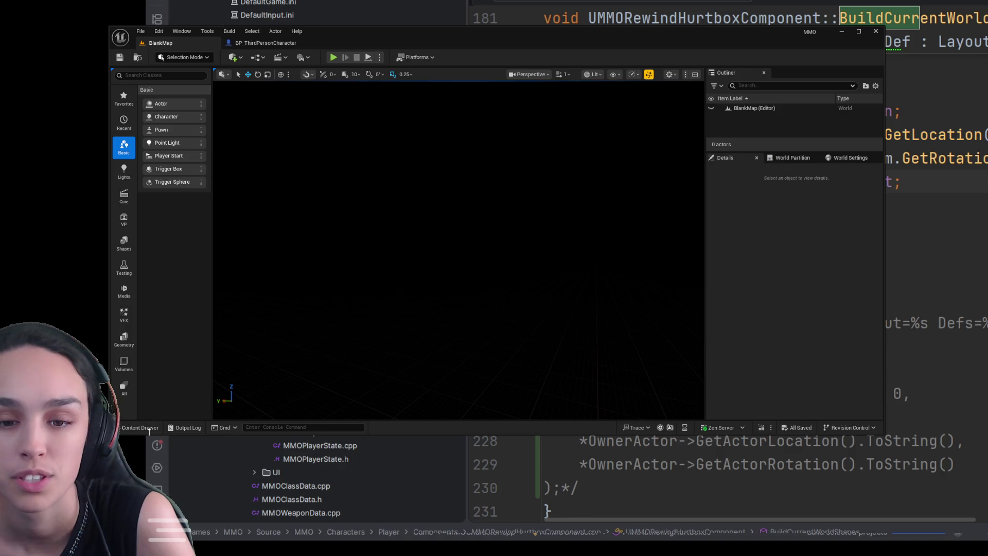
- Load the TDMMap level from the Content > Maps folder
{"action": "key", "text": "ctrl+space"}
{"action": "left_click", "coordinate": [484, 282]}
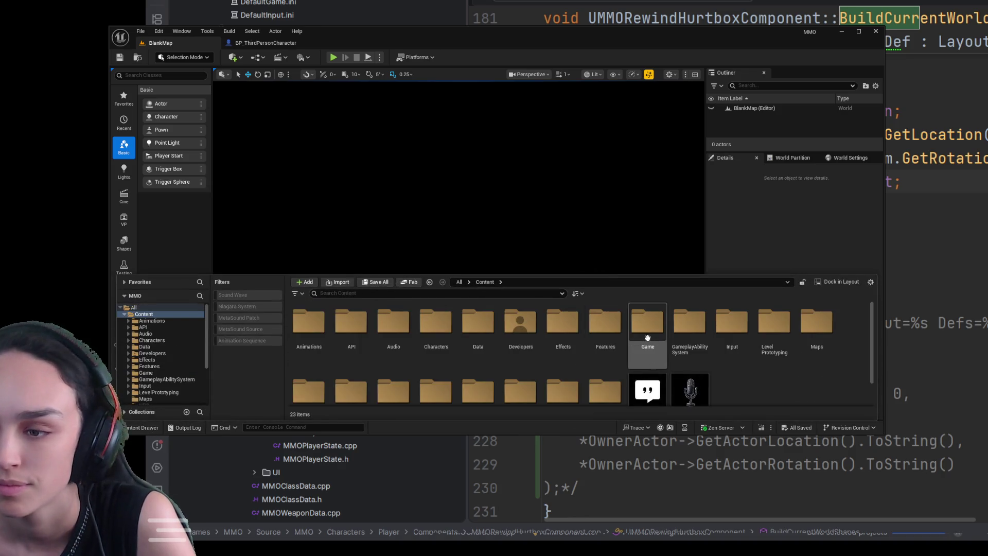
{"action": "left_click", "coordinate": [797, 334]}
{"action": "double_click", "coordinate": [798, 335]}
{"action": "double_click", "coordinate": [435, 335]}
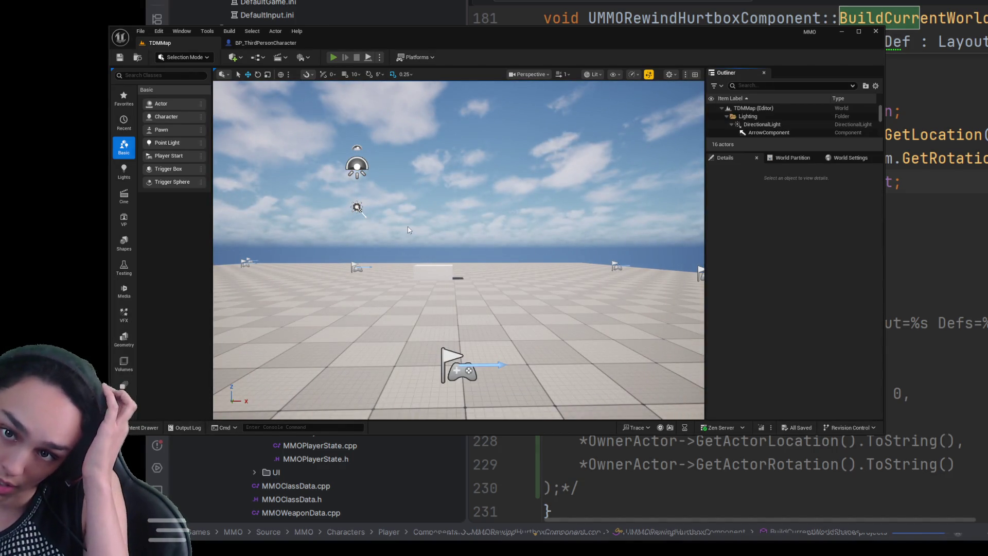
- Play TDMMap, eject to a free camera to inspect the blue hurtbox wireframes, then stop
{"action": "key", "text": "alt+p"}
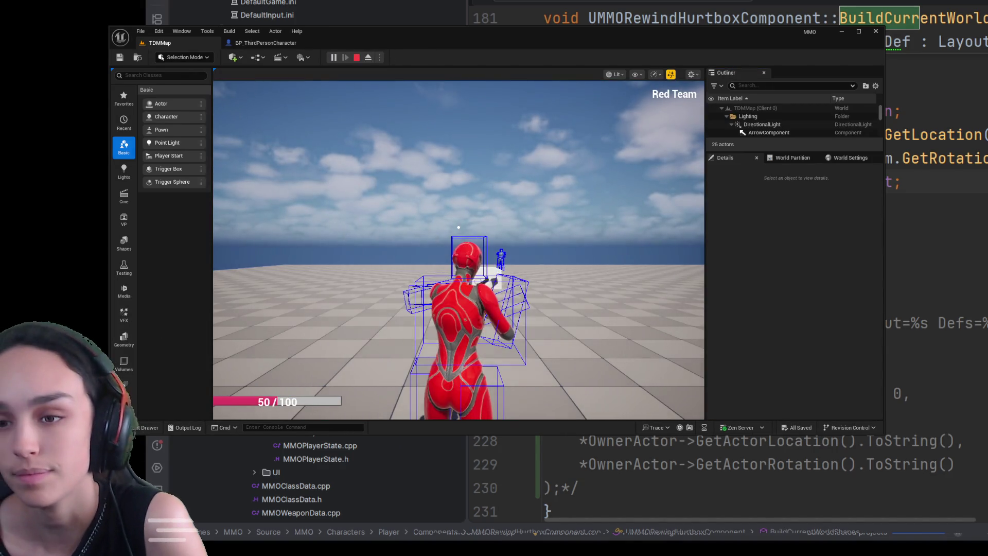
{"action": "left_click", "coordinate": [458, 227]}
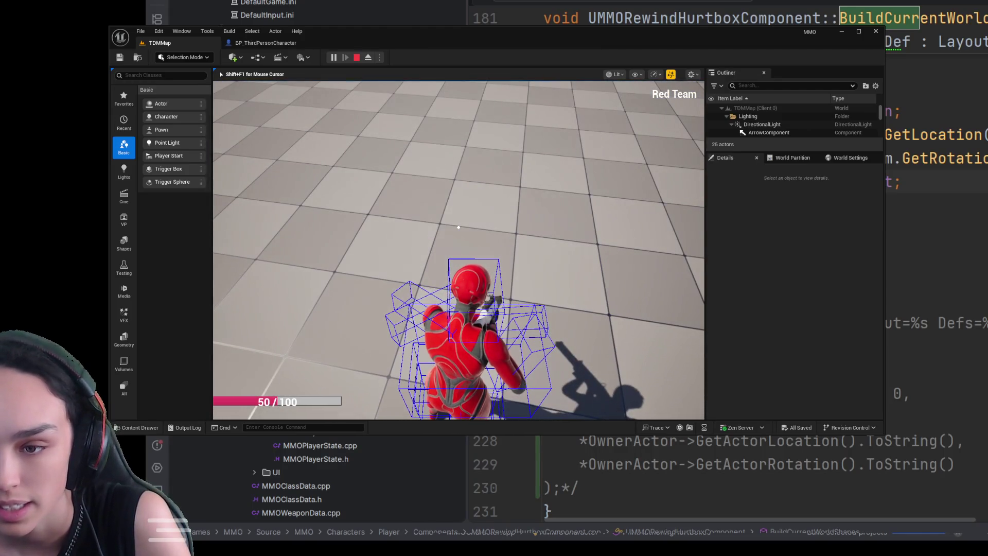
{"action": "key", "text": "shift+F1"}
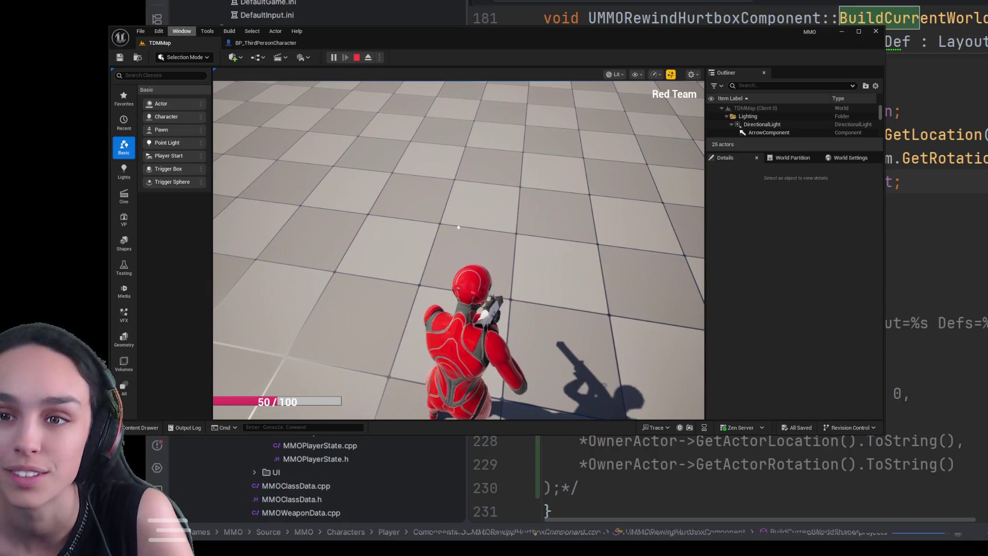
{"action": "left_click", "coordinate": [368, 57]}
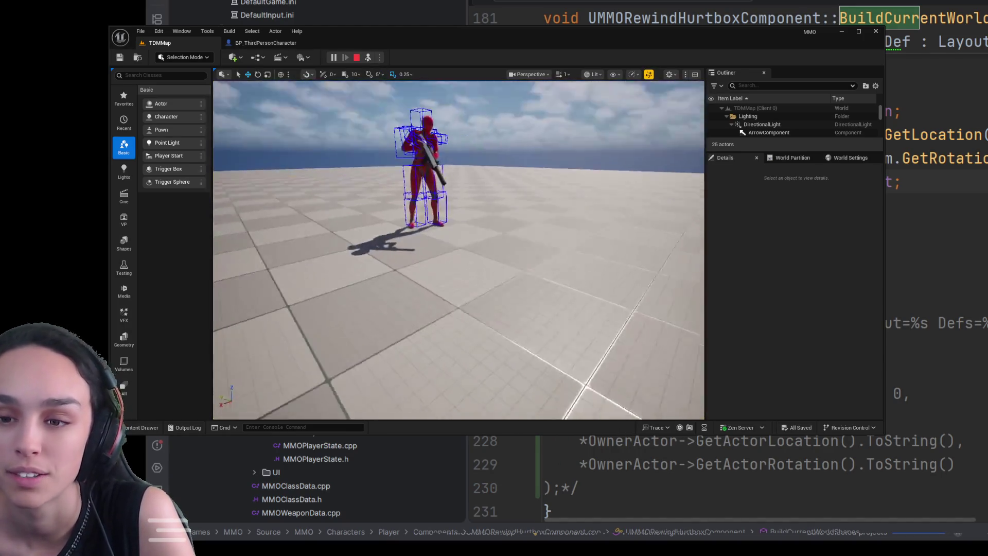
{"action": "key", "text": "s"}
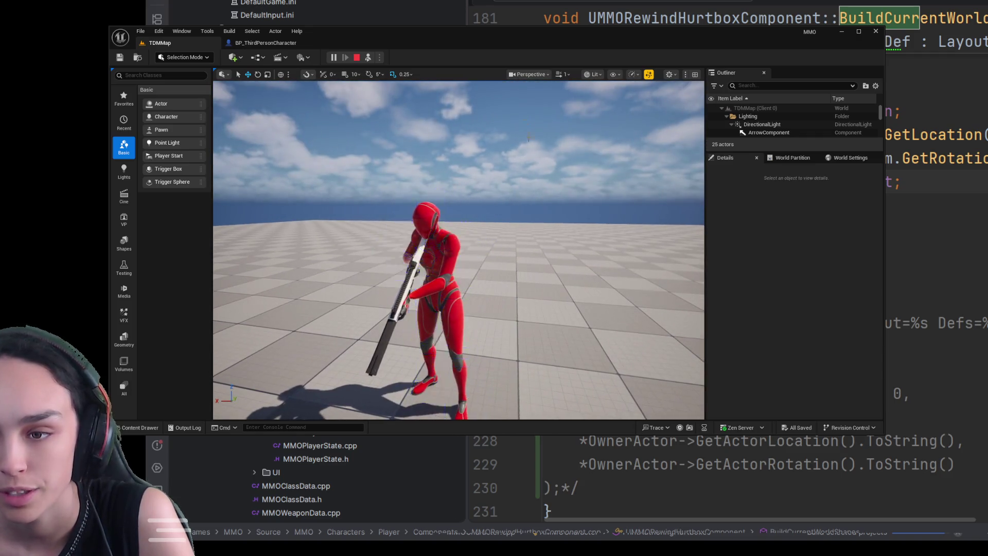
{"action": "left_click", "coordinate": [359, 58]}
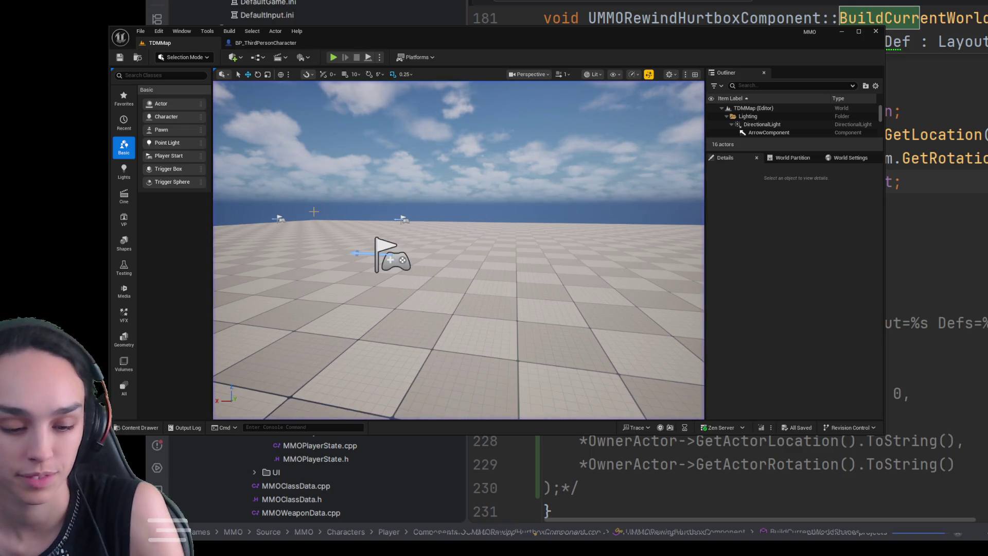
{"action": "key", "text": "ctrl+space"}
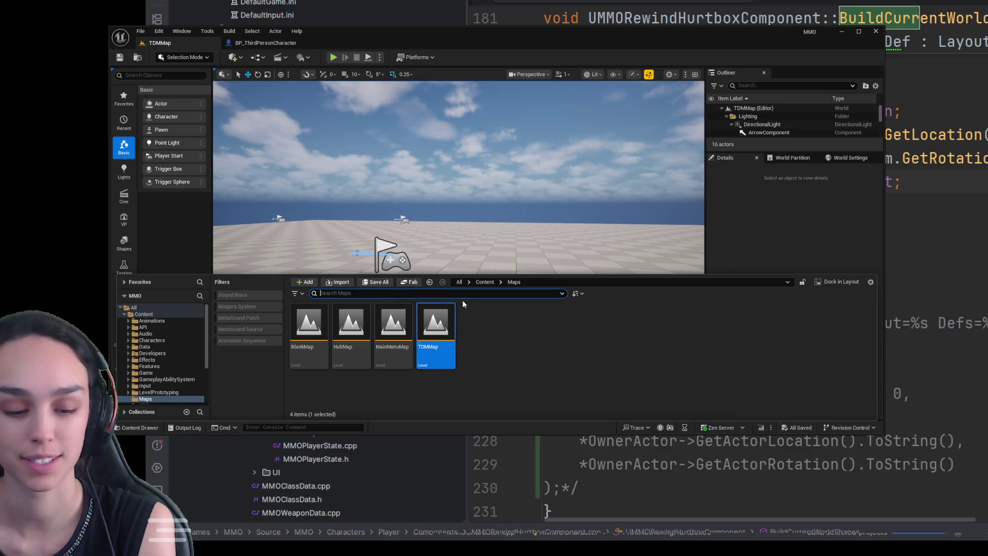
- Open the DA_HurtboxHipfire data asset from Data > Combat > Hurtboxes
{"action": "left_click", "coordinate": [484, 281]}
{"action": "left_click", "coordinate": [478, 327]}
{"action": "double_click", "coordinate": [478, 327]}
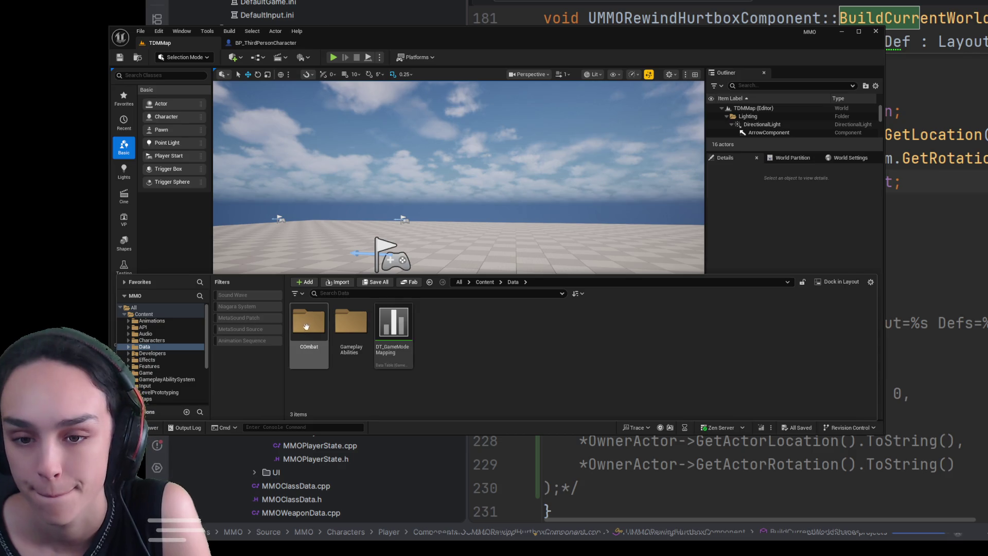
{"action": "double_click", "coordinate": [311, 324]}
{"action": "double_click", "coordinate": [316, 324]}
{"action": "double_click", "coordinate": [317, 321]}
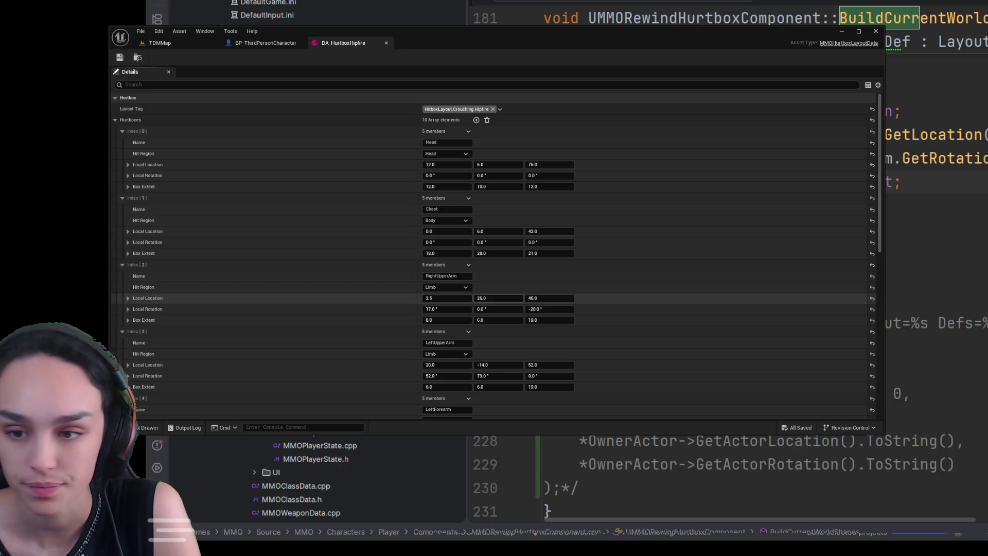
- Collapse the Head entry and set the LeftUpperArm box's Z rotation to -23
{"action": "left_click", "coordinate": [121, 131]}
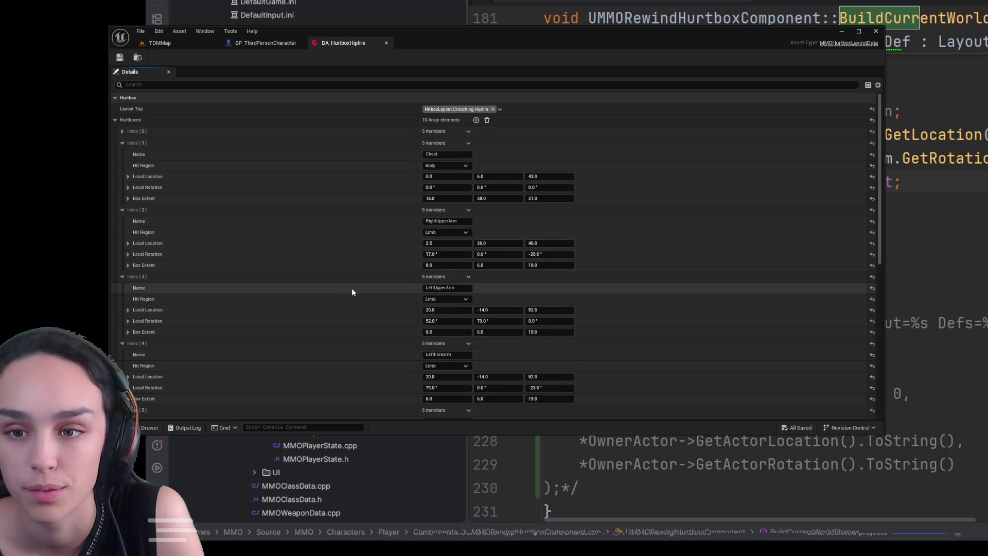
{"action": "scroll", "coordinate": [351, 287], "scroll_direction": "down", "scroll_amount": 1}
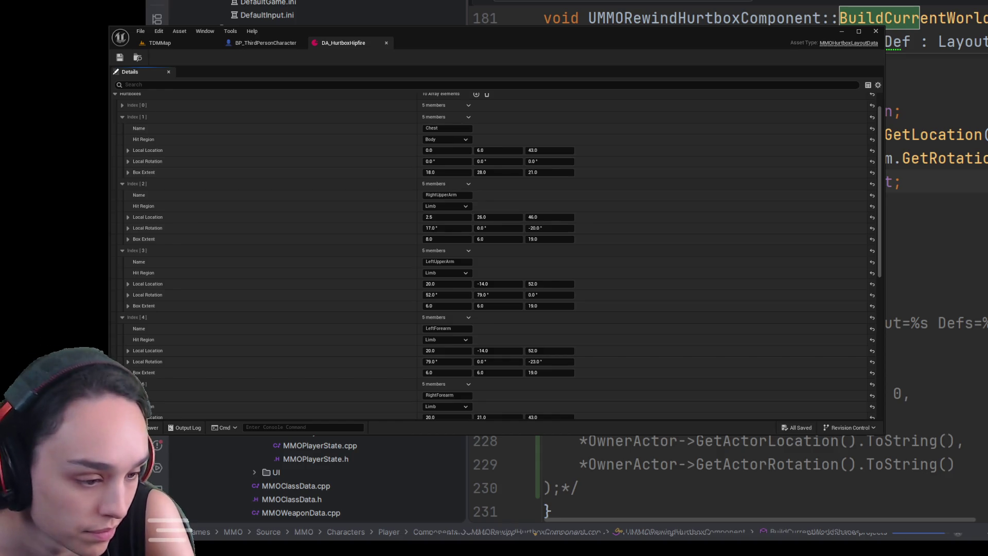
{"action": "left_click", "coordinate": [535, 294]}
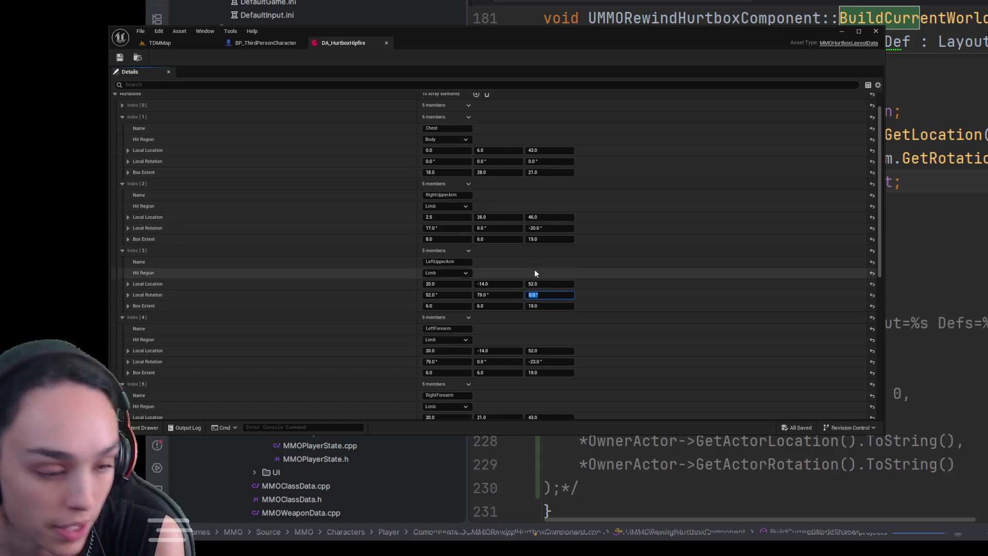
{"action": "type", "text": "-23"}
{"action": "key", "text": "Return"}
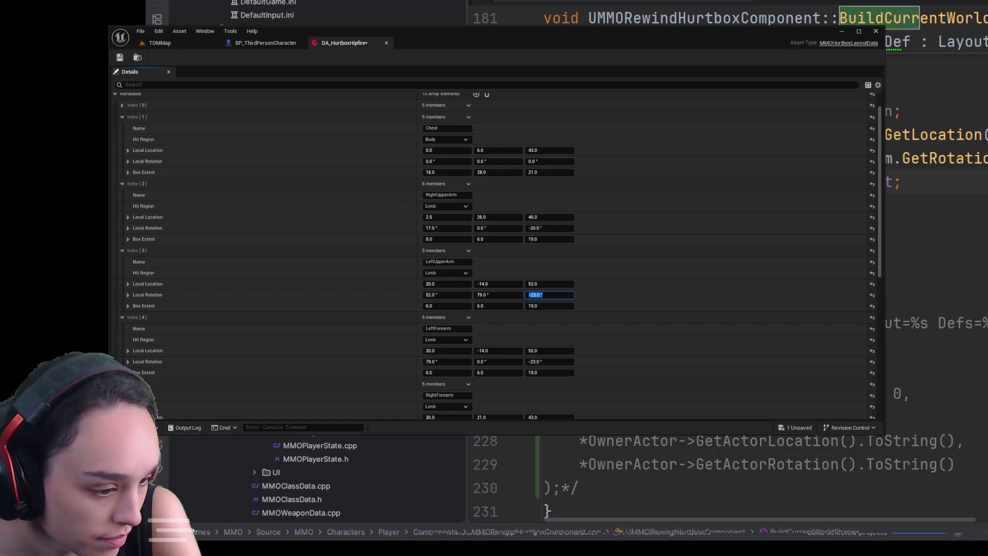
{"action": "scroll", "coordinate": [498, 309], "scroll_direction": "down", "scroll_amount": 2}
- Move the LeftForearm box to 50, 5, 52 and rotate it to 52°, 57°, 148°
{"action": "left_click", "coordinate": [498, 325]}
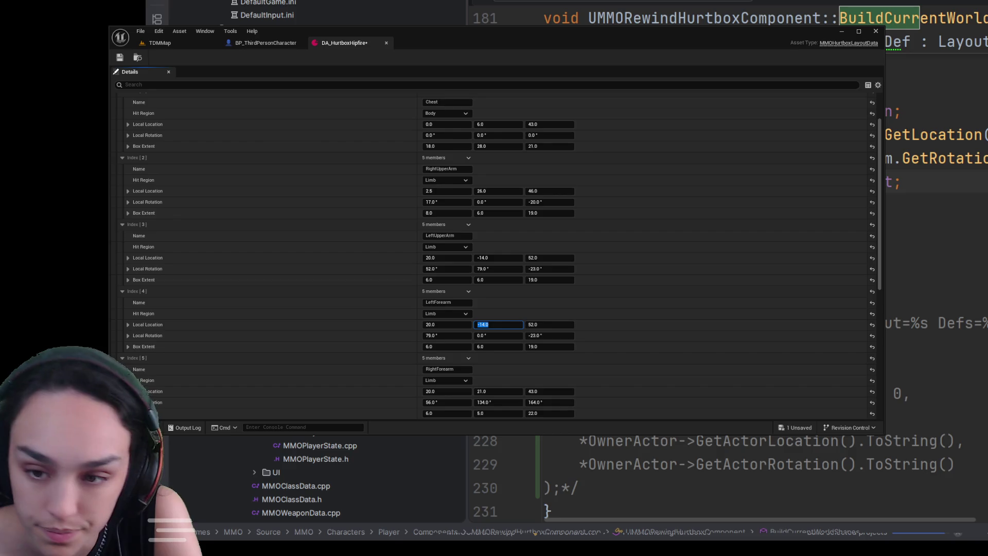
{"action": "left_click", "coordinate": [447, 325]}
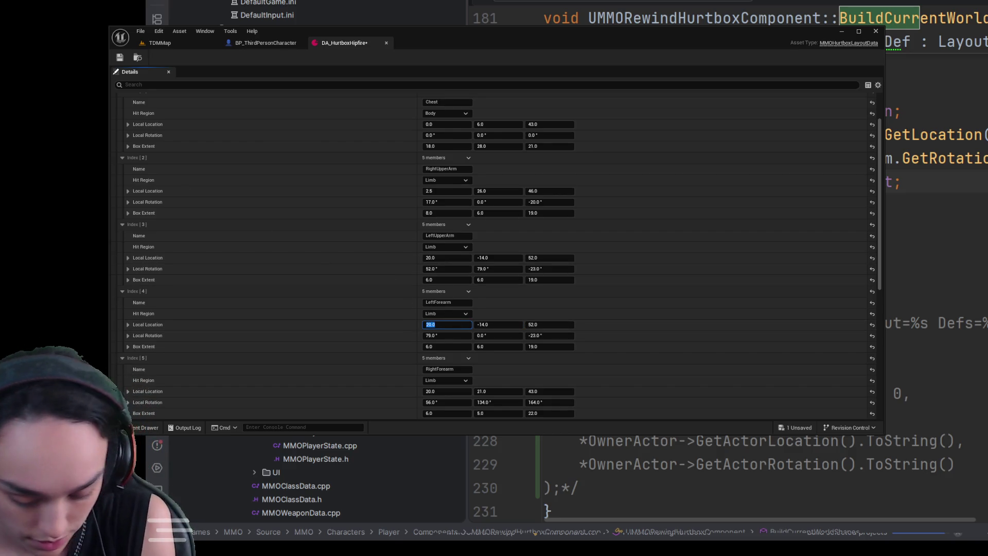
{"action": "type", "text": "50"}
{"action": "key", "text": "Tab"}
{"action": "type", "text": "5"}
{"action": "key", "text": "Tab"}
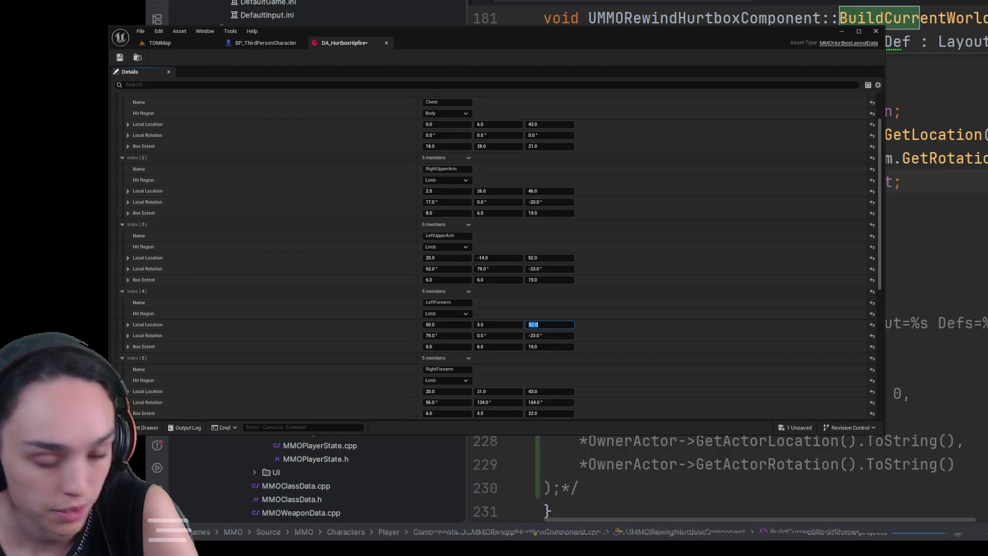
{"action": "key", "text": "Tab"}
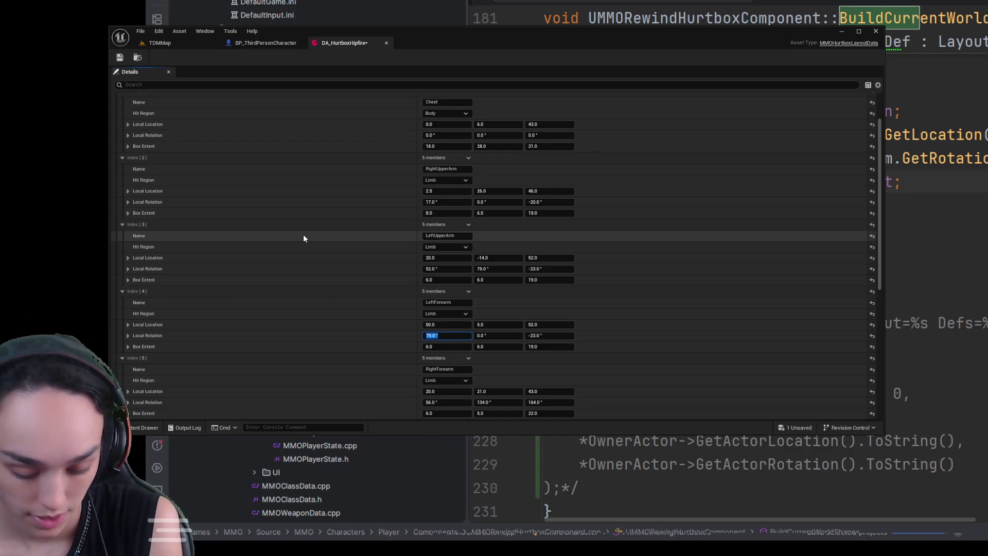
{"action": "type", "text": "52"}
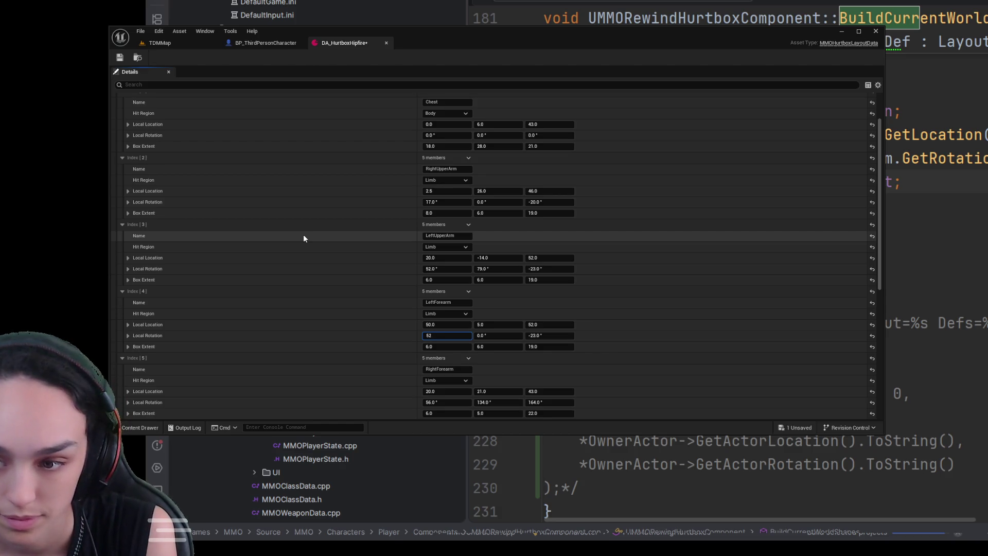
{"action": "key", "text": "Tab"}
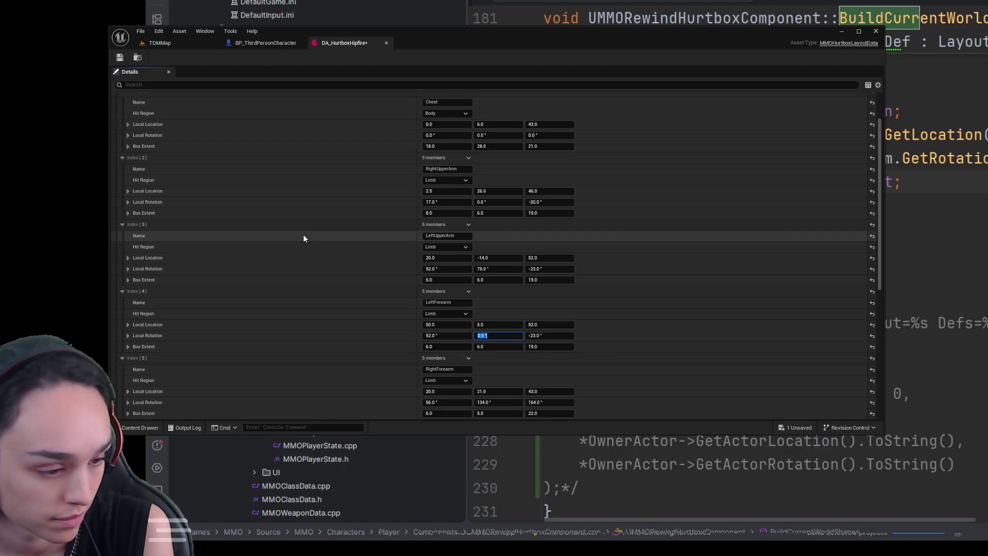
{"action": "type", "text": "57"}
{"action": "key", "text": "Tab"}
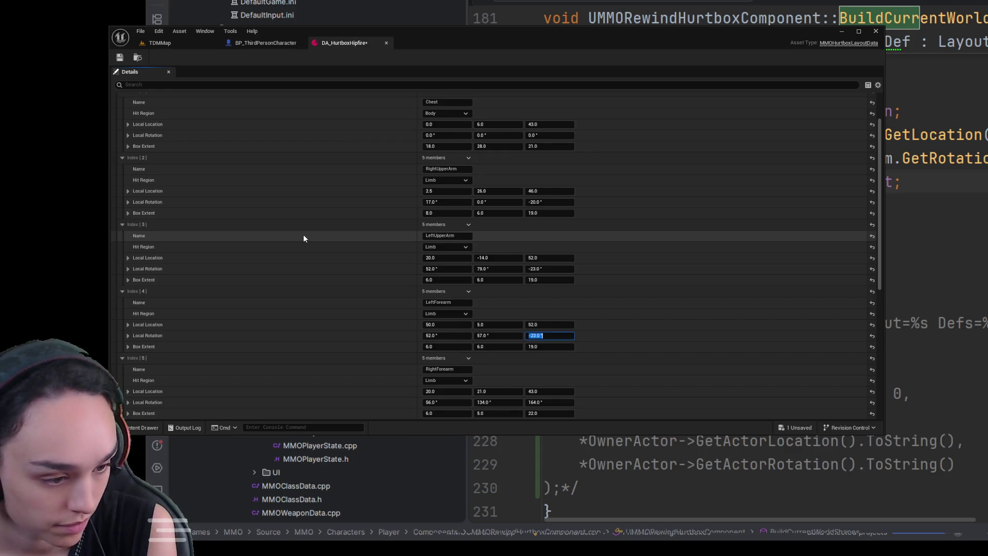
{"action": "type", "text": "148"}
{"action": "key", "text": "Tab"}
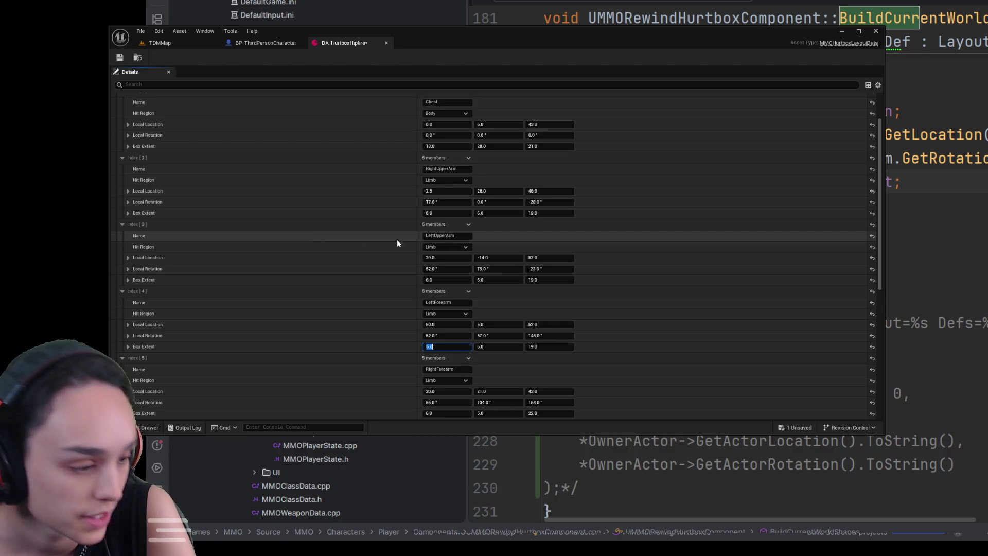
- Set the LeftForearm box extent Z to 22
{"action": "left_click", "coordinate": [557, 347]}
{"action": "type", "text": "22"}
{"action": "key", "text": "Return"}
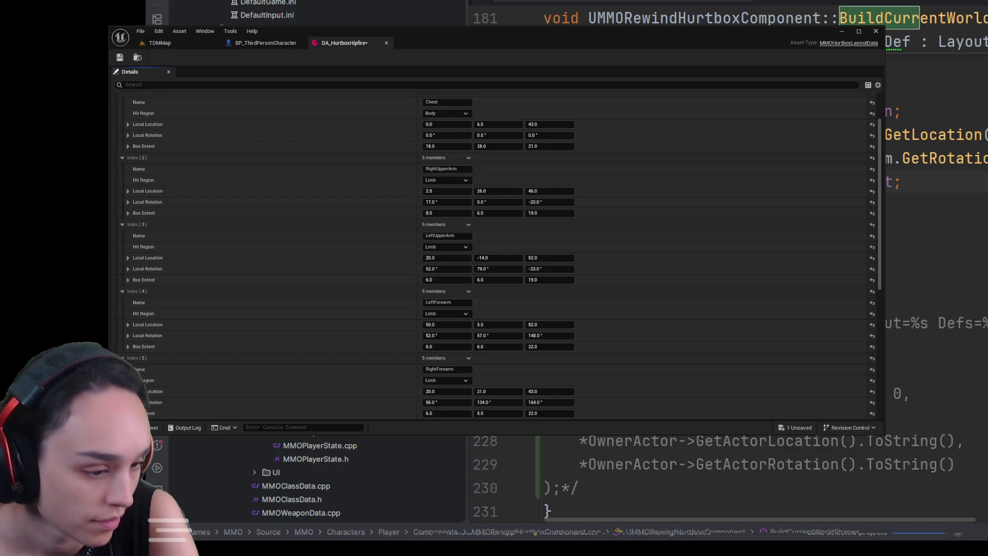
{"action": "scroll", "coordinate": [496, 257], "scroll_direction": "down", "scroll_amount": 1}
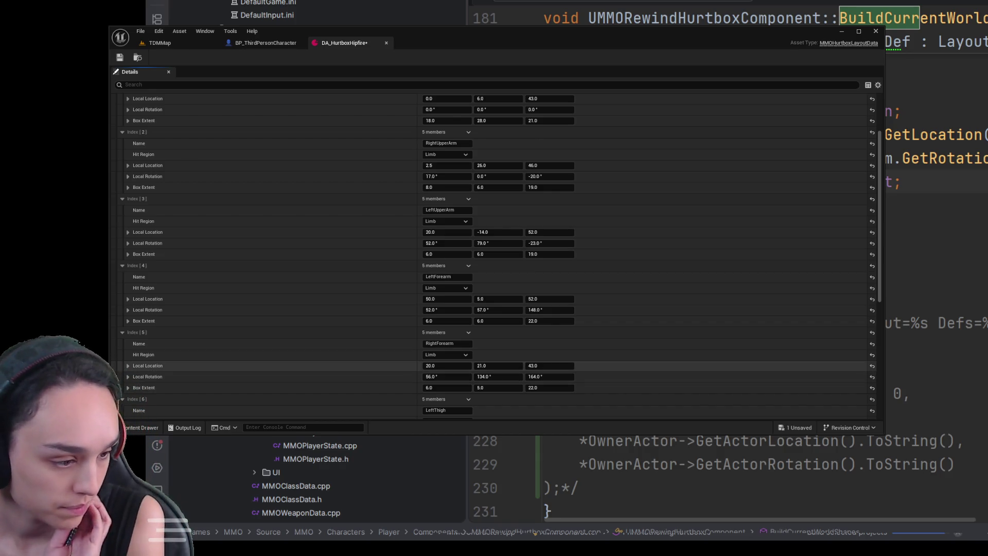
{"action": "scroll", "coordinate": [494, 257], "scroll_direction": "down", "scroll_amount": 4}
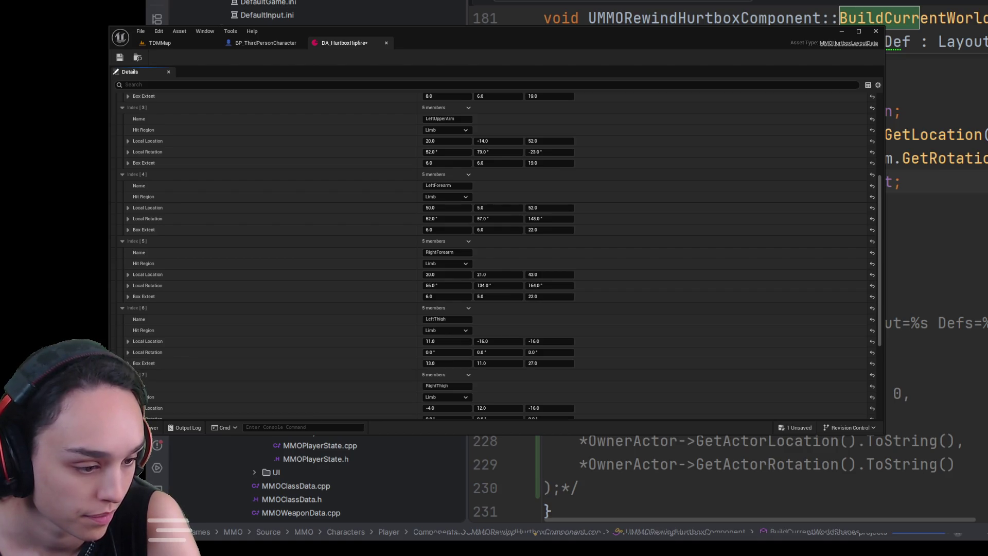
- Play TDMMap and fly a free camera around the red character to inspect its revised hurtboxes, then stop
{"action": "left_click", "coordinate": [178, 42]}
{"action": "left_click", "coordinate": [334, 57]}
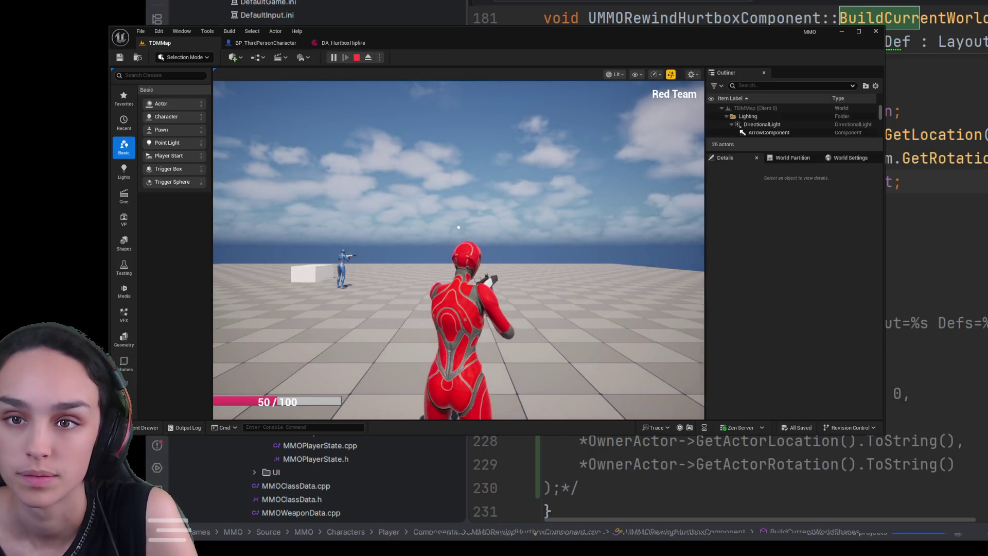
{"action": "key", "text": "F8"}
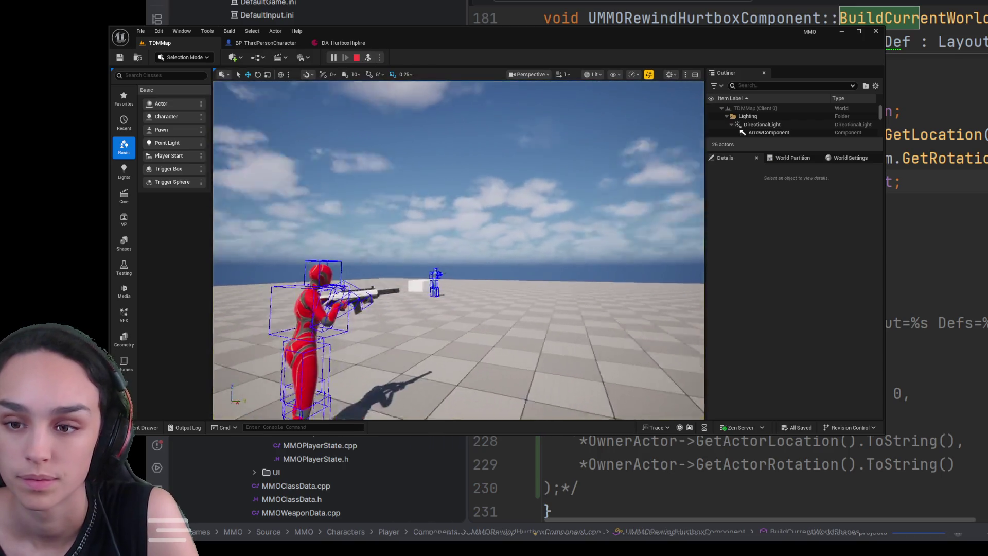
{"action": "key", "text": "w"}
{"action": "mouse_move", "coordinate": [458, 250]}
{"action": "left_mouse_down"}
{"action": "mouse_move", "coordinate": [458, 288]}
{"action": "mouse_move", "coordinate": [478, 288]}
{"action": "mouse_move", "coordinate": [450, 289]}
{"action": "left_mouse_up"}
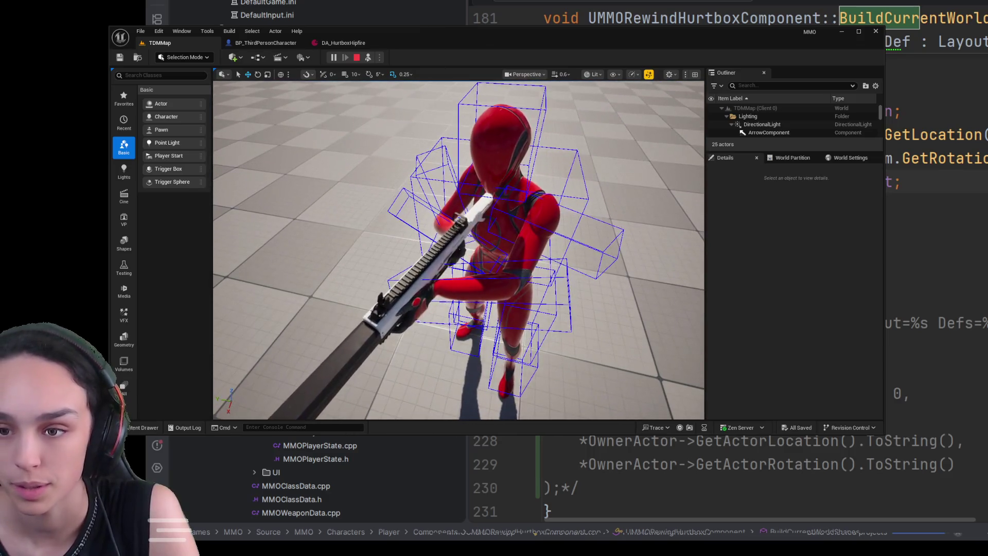
{"action": "left_click_drag", "start_coordinate": [458, 249], "coordinate": [432, 221]}
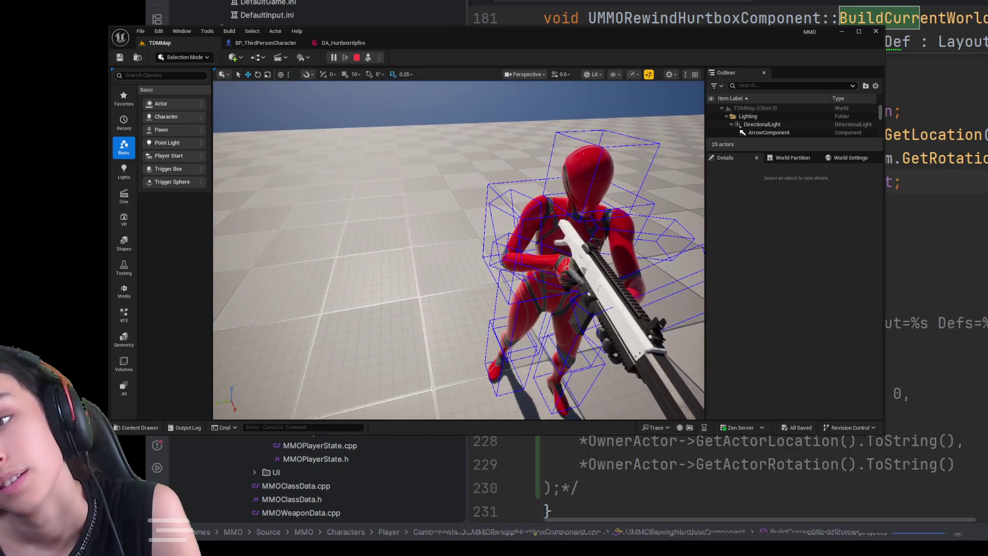
{"action": "key", "text": "w"}
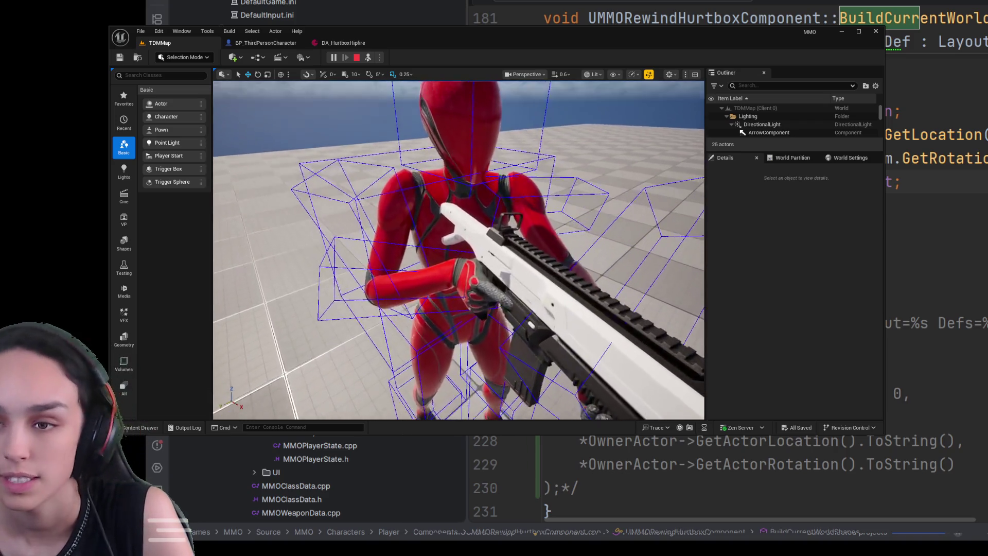
{"action": "key", "text": "s"}
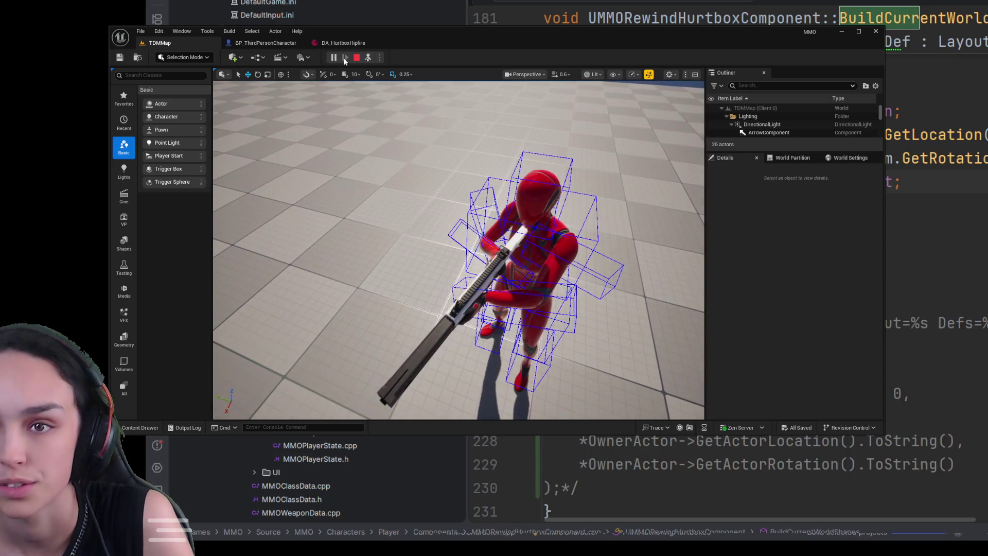
{"action": "left_click", "coordinate": [356, 57]}
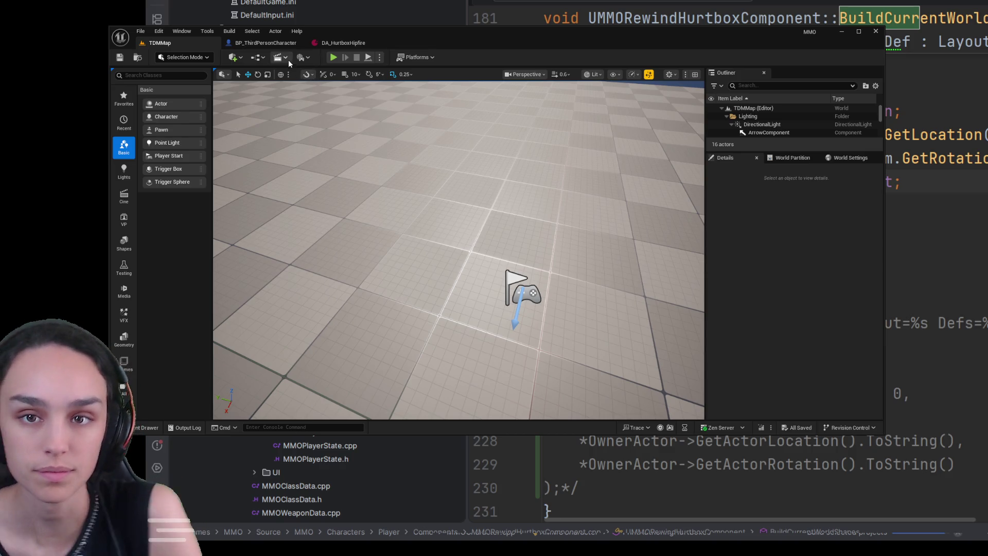
- Open BP_ThirdPersonCharacter's viewport and filter its class defaults for 'anim'
{"action": "left_click", "coordinate": [288, 46]}
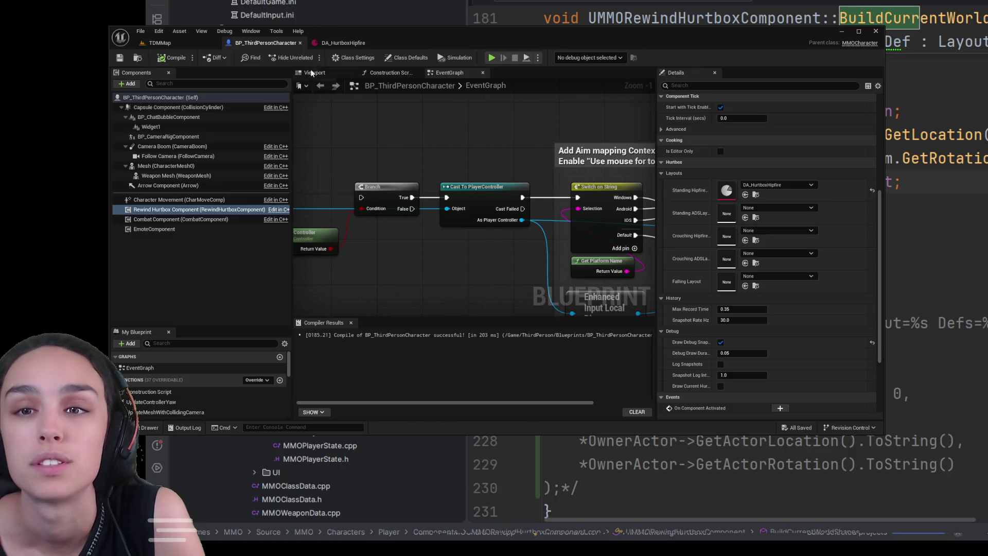
{"action": "left_click", "coordinate": [311, 73]}
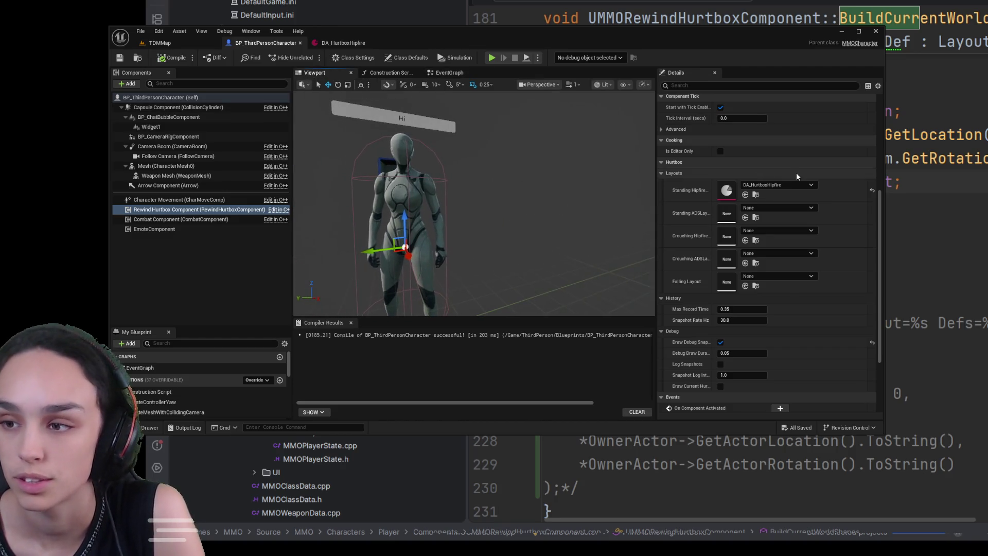
{"action": "left_click", "coordinate": [679, 85]}
{"action": "type", "text": "a"}
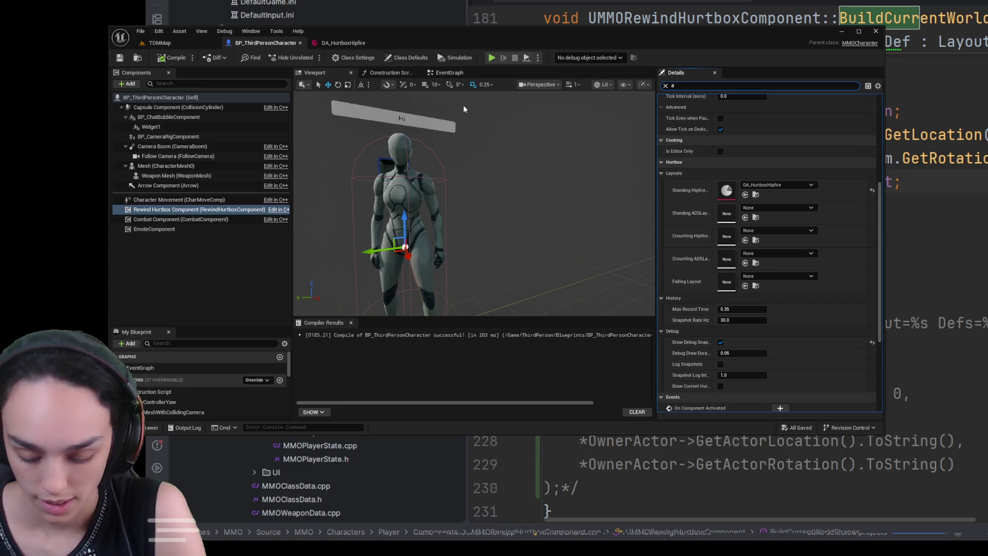
{"action": "type", "text": "nim"}
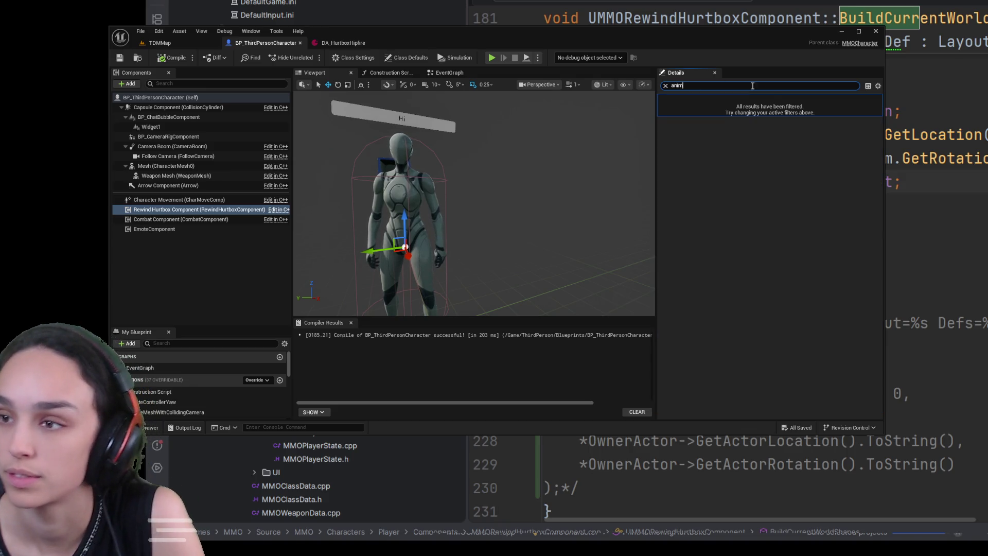
{"action": "left_click", "coordinate": [159, 98]}
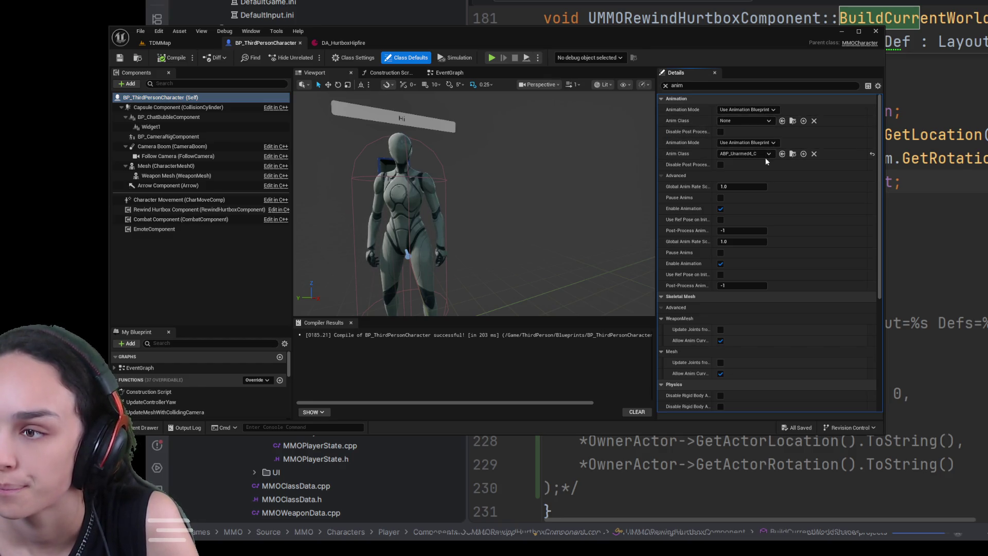
- Set the mesh to Use Animation Asset with Quinn_MF_Rifle_Idle_Hipfire and restore the Box under the capsule
{"action": "key", "text": "ctrl+z"}
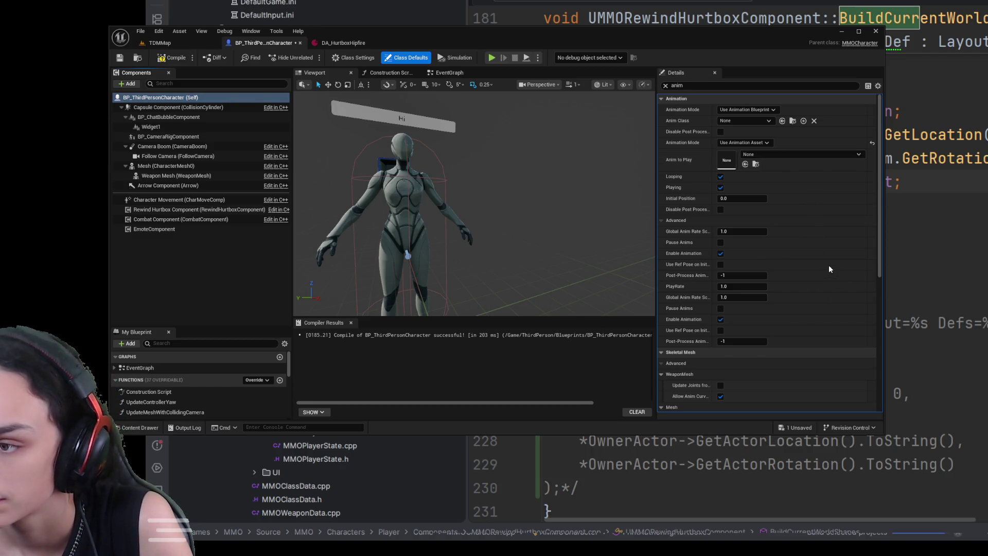
{"action": "key", "text": "ctrl+z"}
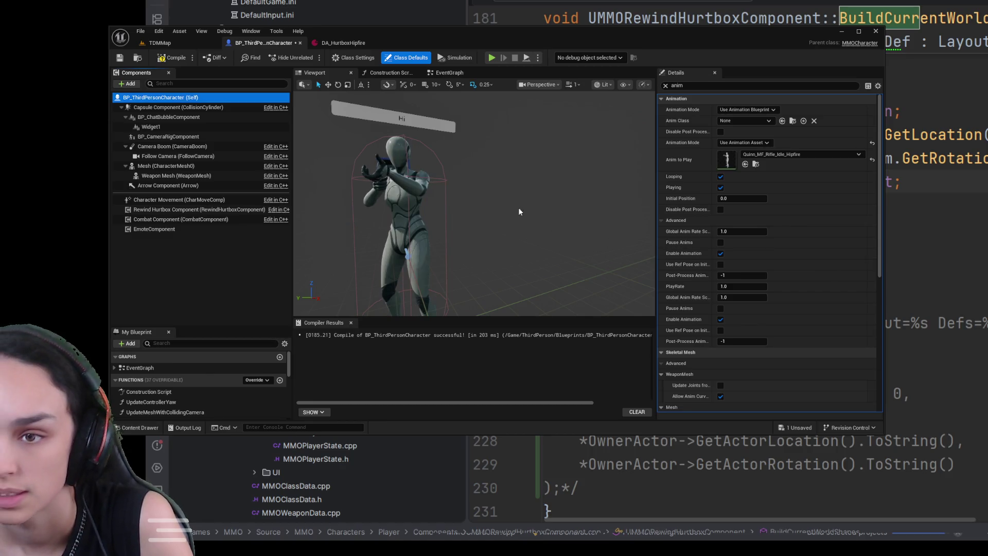
{"action": "scroll", "coordinate": [474, 200], "scroll_direction": "up", "scroll_amount": 5}
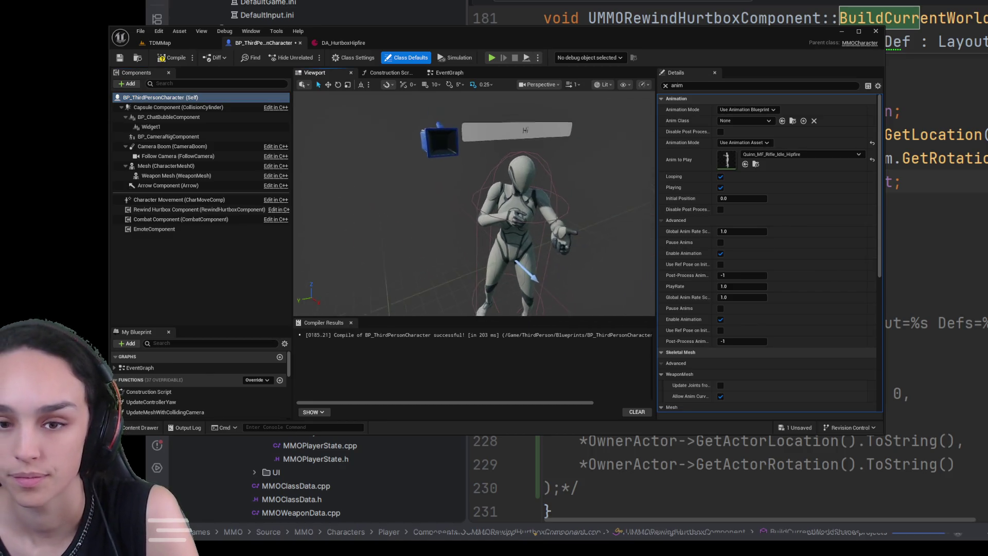
{"action": "scroll", "coordinate": [473, 201], "scroll_direction": "down", "scroll_amount": 2}
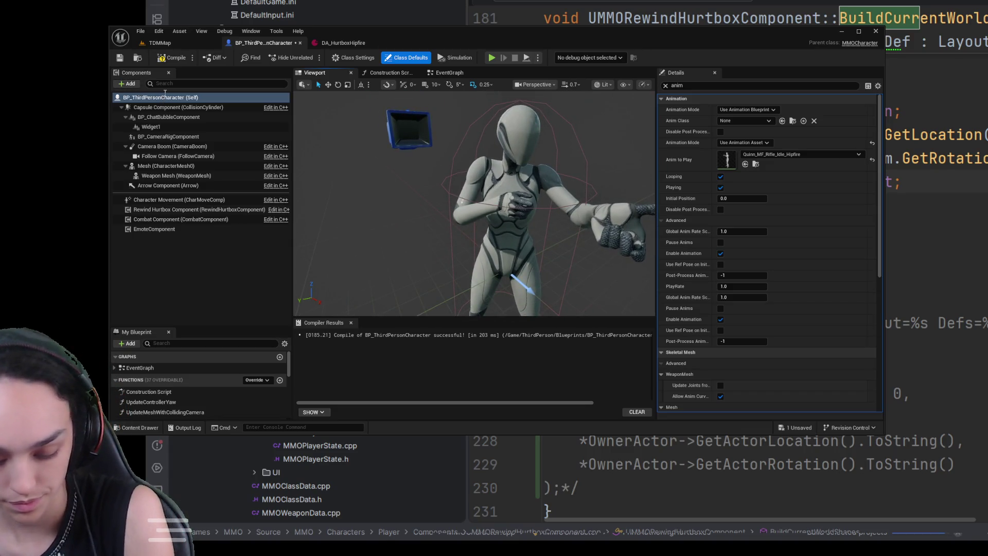
{"action": "key", "text": "ctrl+z"}
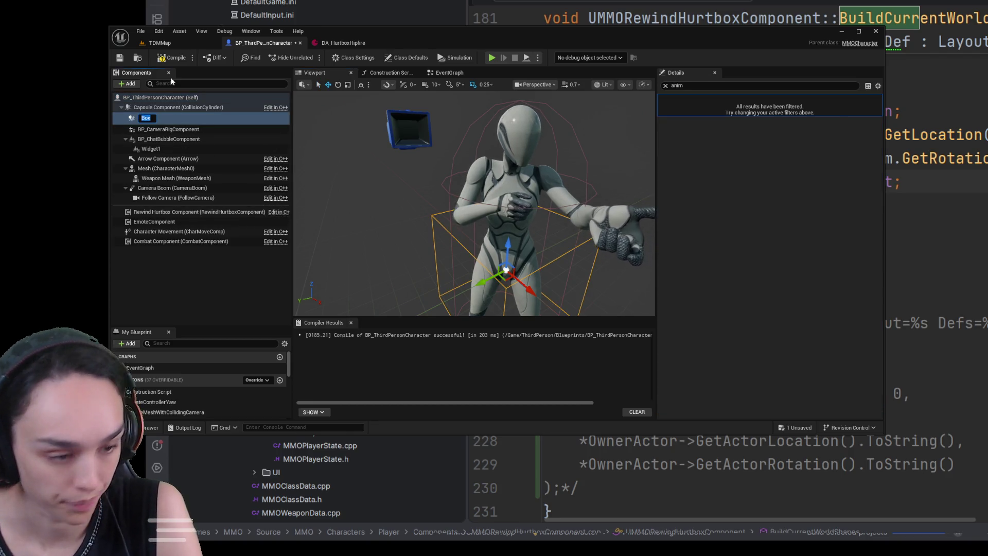
- Name the test box leftupperarm and place it at location 20, 14, 52
{"action": "type", "text": "leftupperarm"}
{"action": "key", "text": "Return"}
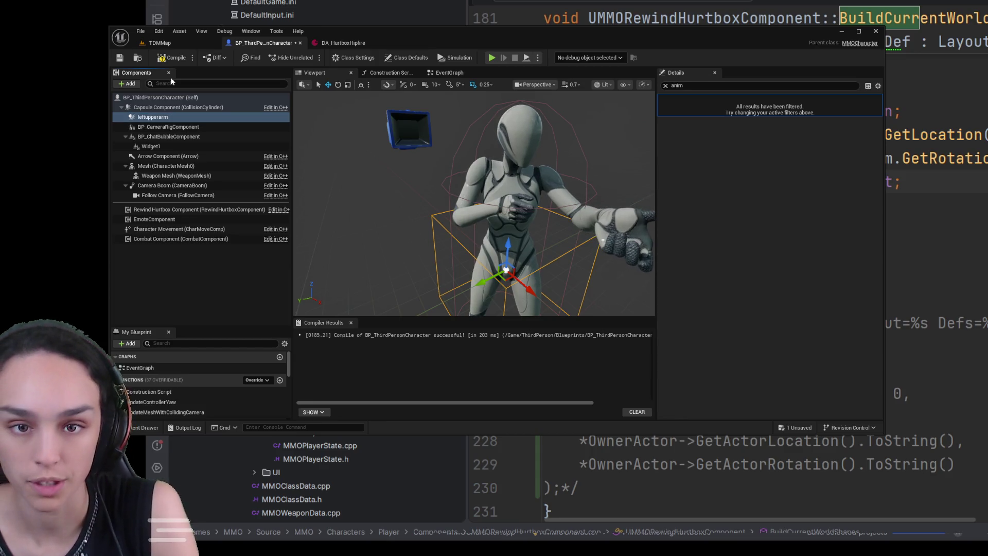
{"action": "left_click_drag", "start_coordinate": [474, 205], "coordinate": [463, 206]}
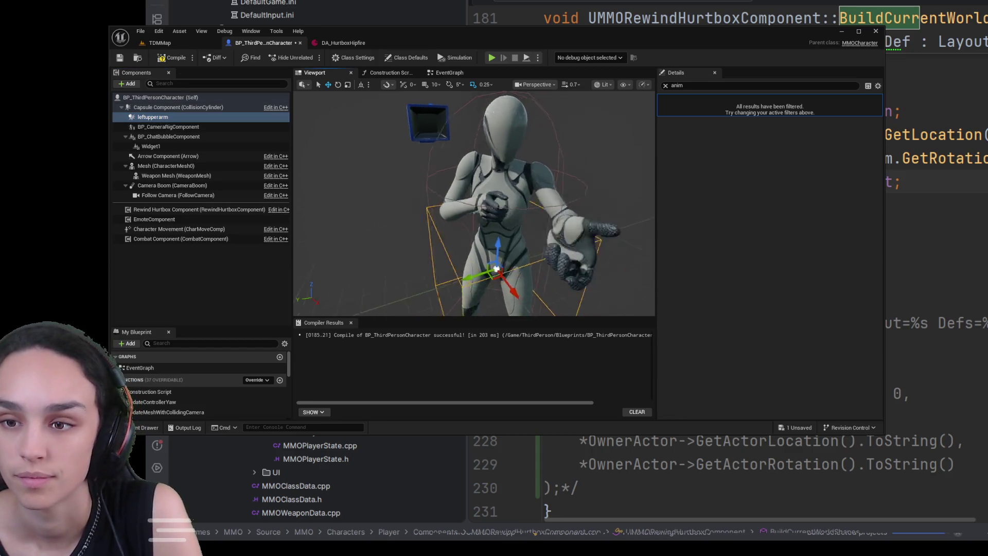
{"action": "left_click", "coordinate": [665, 86]}
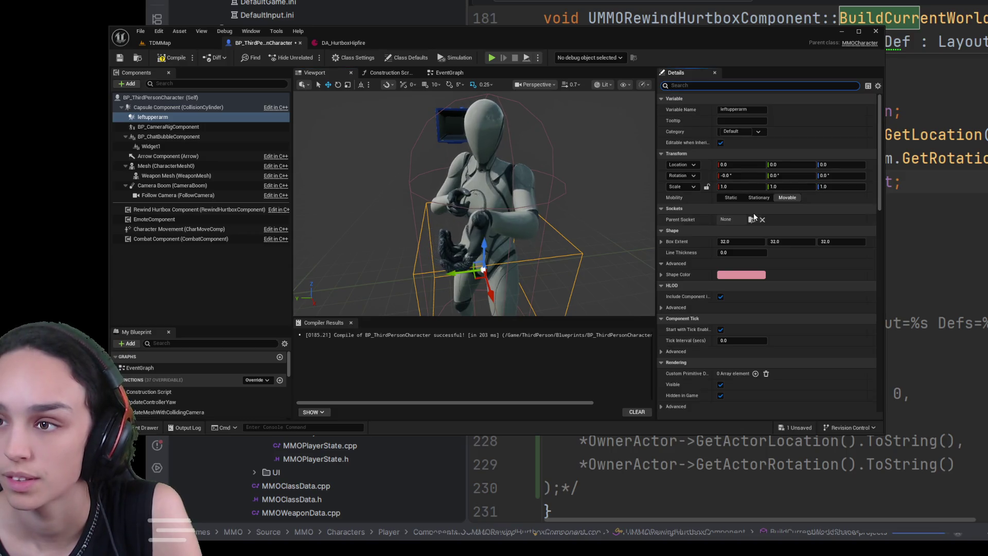
{"action": "left_click", "coordinate": [723, 164]}
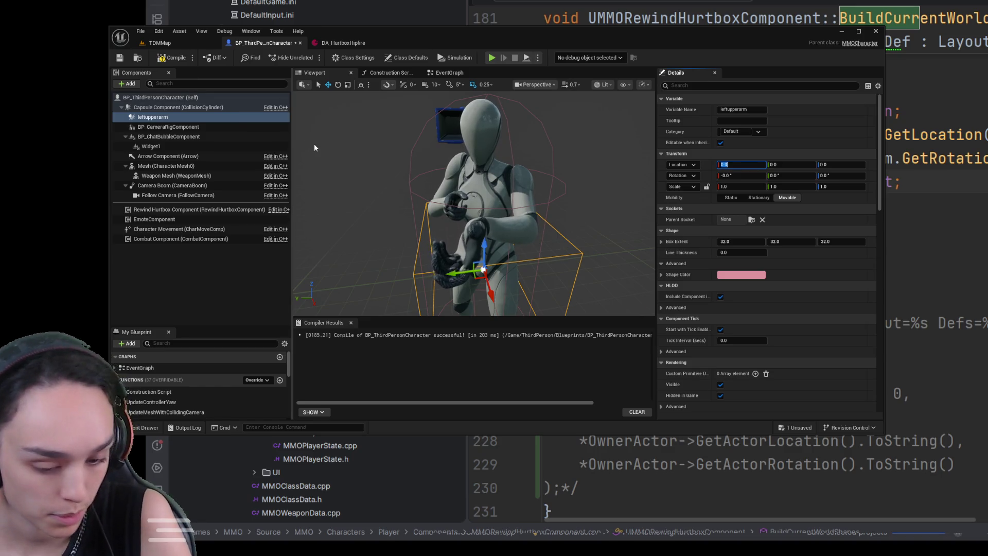
{"action": "type", "text": "20"}
{"action": "key", "text": "Tab"}
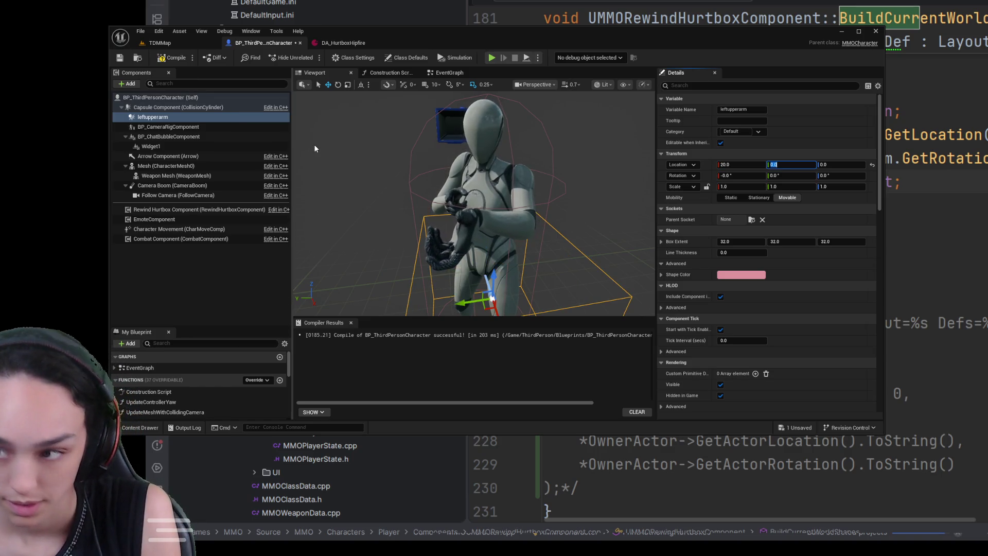
{"action": "type", "text": "14"}
{"action": "key", "text": "Tab"}
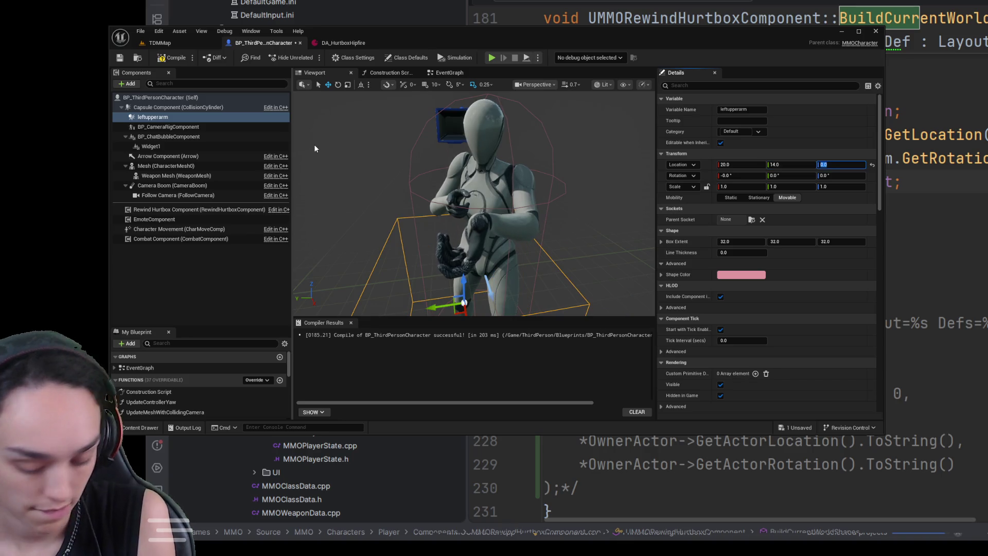
{"action": "type", "text": "52"}
{"action": "key", "text": "Tab"}
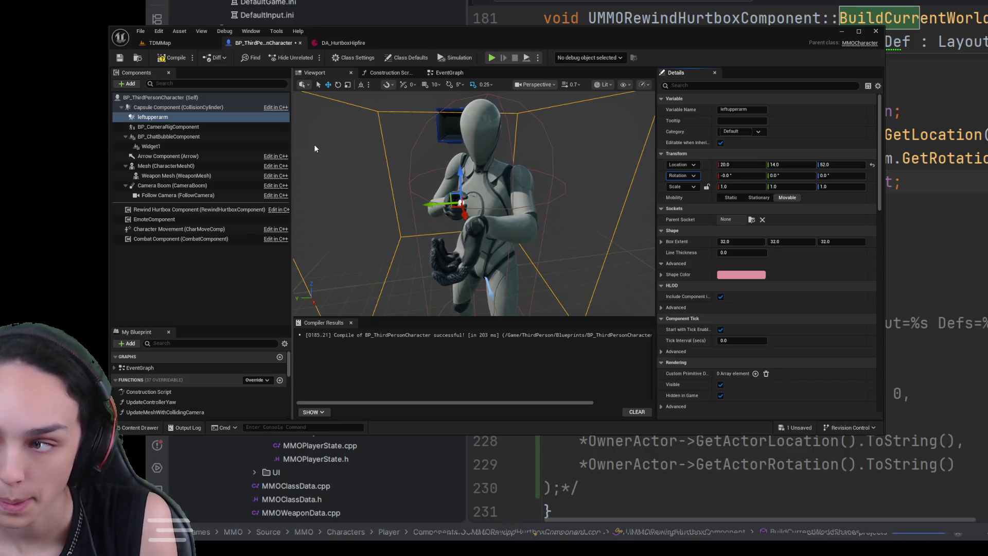
- Rotate the box to 79, 0, 23
{"action": "key", "text": "Tab"}
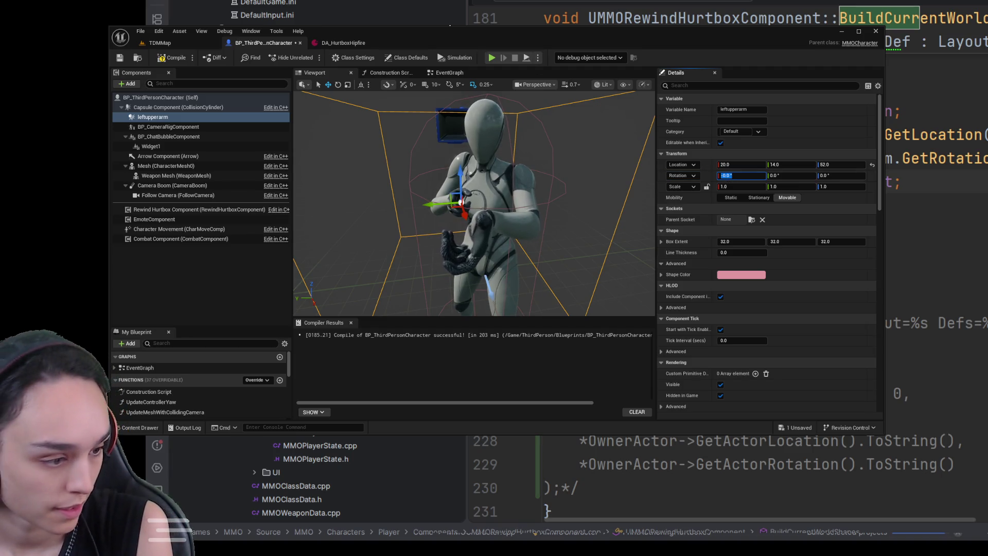
{"action": "type", "text": "79"}
{"action": "key", "text": "Tab"}
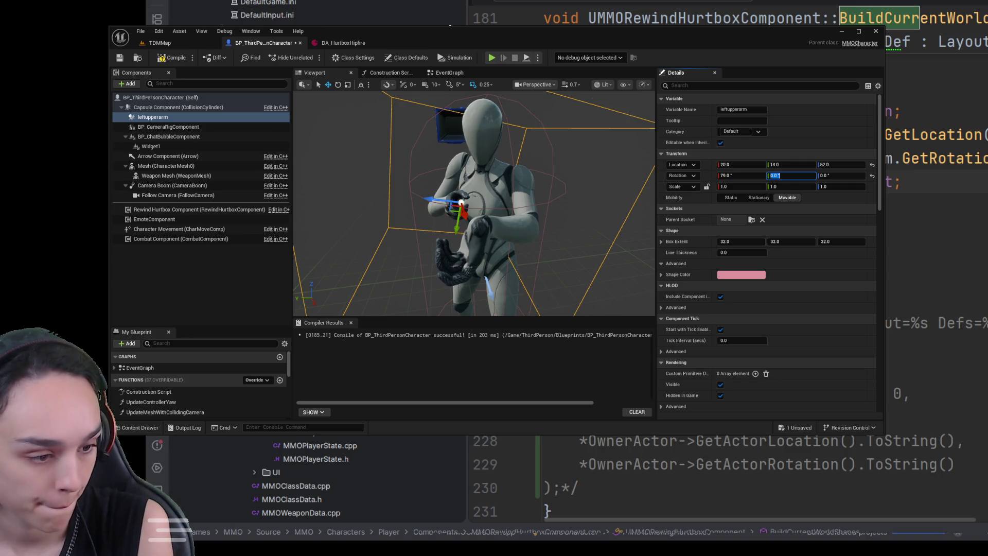
{"action": "key", "text": "Tab"}
{"action": "type", "text": "2"}
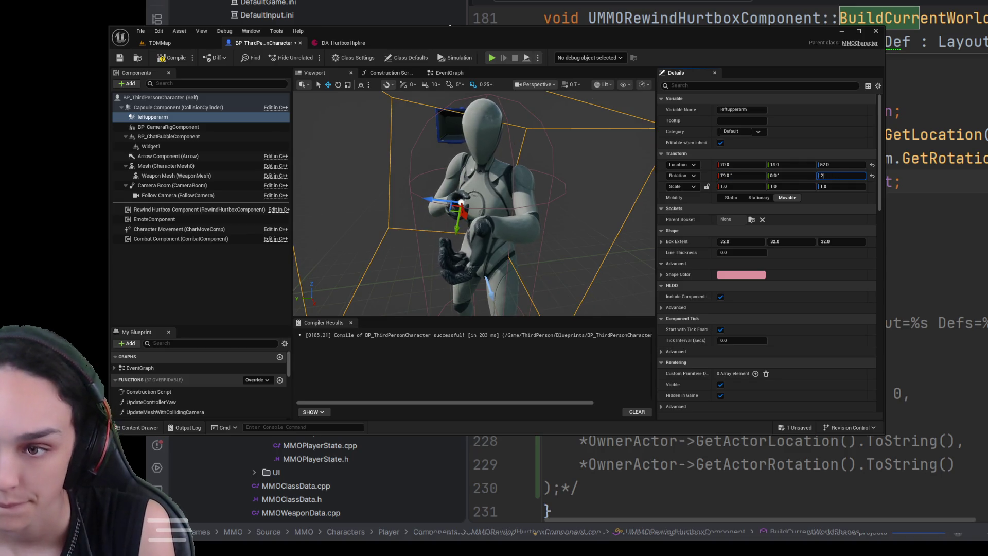
{"action": "key", "text": "Return"}
- Undo the mistaken 6, 6, 19 scale by resetting the box's scale to 1
{"action": "key", "text": "Tab"}
{"action": "type", "text": "6"}
{"action": "key", "text": "Tab"}
{"action": "type", "text": "6"}
{"action": "key", "text": "Tab"}
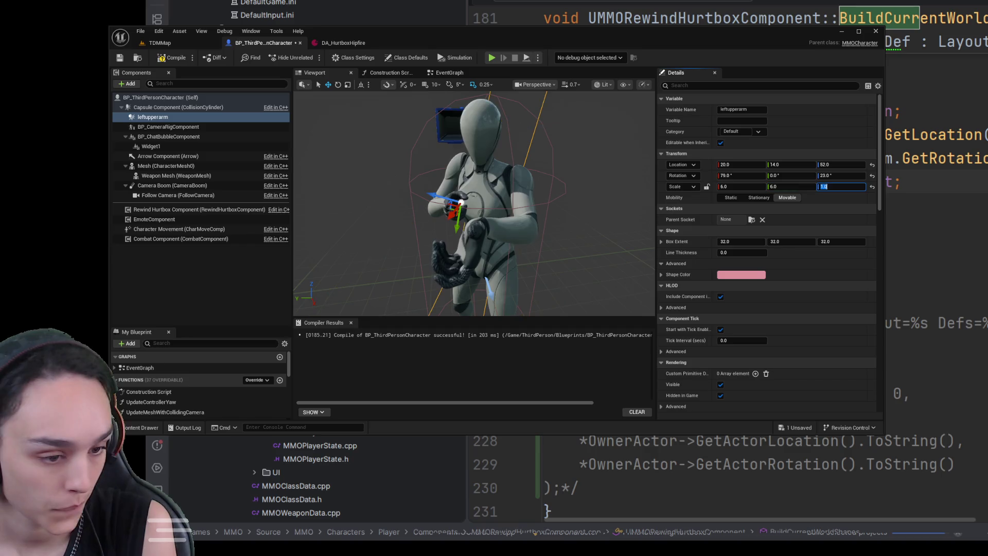
{"action": "type", "text": "19"}
{"action": "key", "text": "Return"}
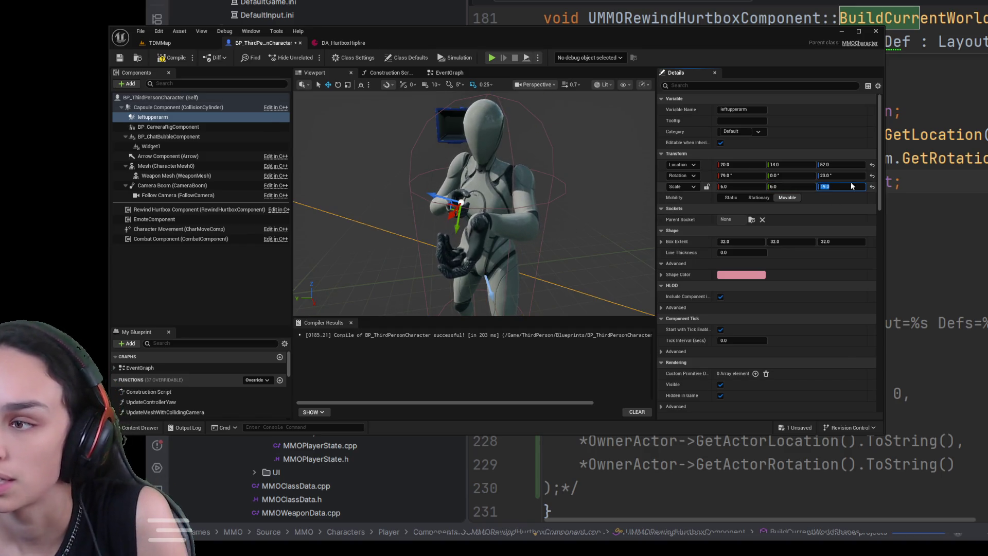
{"action": "left_click", "coordinate": [872, 187]}
- Set the box extent to 6 × 6 × 19
{"action": "left_click", "coordinate": [738, 242]}
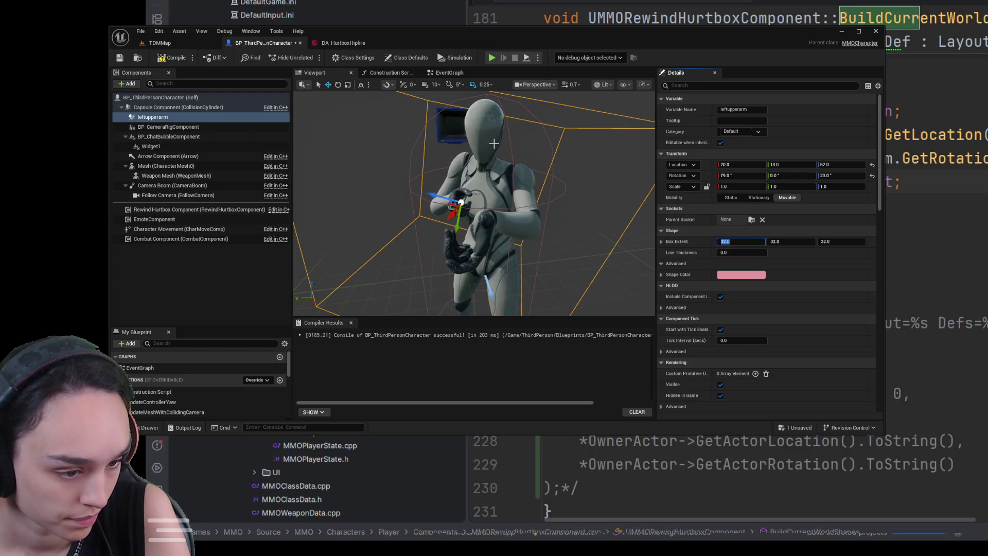
{"action": "type", "text": "6"}
{"action": "key", "text": "Tab"}
{"action": "type", "text": "6"}
{"action": "key", "text": "Tab"}
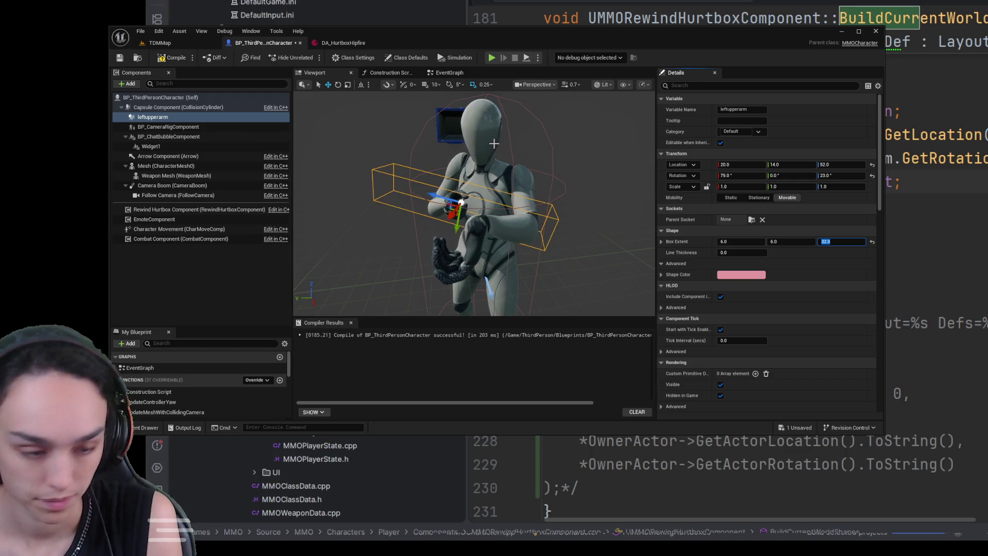
{"action": "type", "text": "19"}
{"action": "key", "text": "Return"}
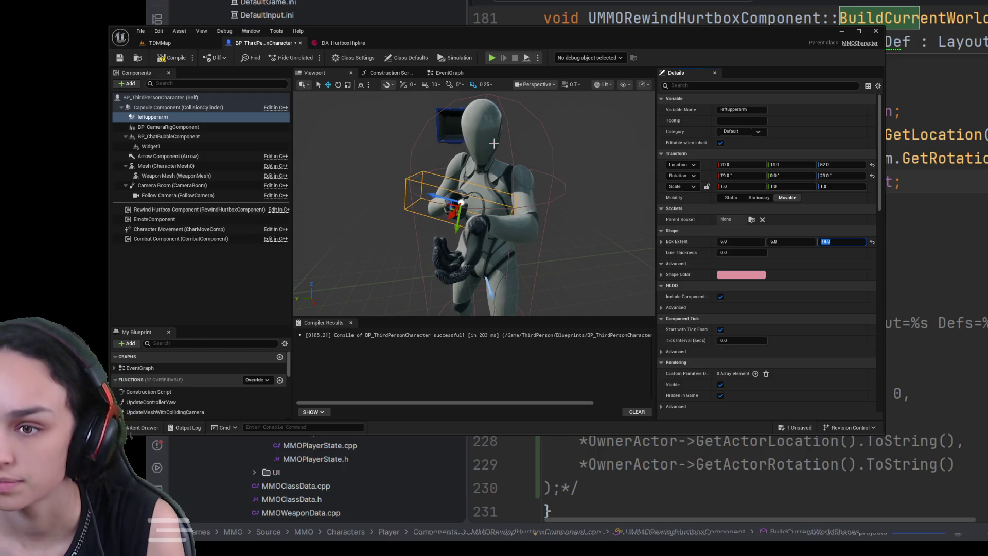
{"action": "mouse_move", "coordinate": [493, 144]}
{"action": "left_mouse_down"}
{"action": "mouse_move", "coordinate": [493, 180]}
{"action": "mouse_move", "coordinate": [515, 180]}
{"action": "mouse_move", "coordinate": [514, 170]}
{"action": "mouse_move", "coordinate": [504, 164]}
{"action": "mouse_move", "coordinate": [506, 190]}
{"action": "left_mouse_up"}
- Rotate the leftupperarm box with the gizmo to line it up along the upper arm
{"action": "scroll", "coordinate": [474, 203], "scroll_direction": "down", "scroll_amount": 5}
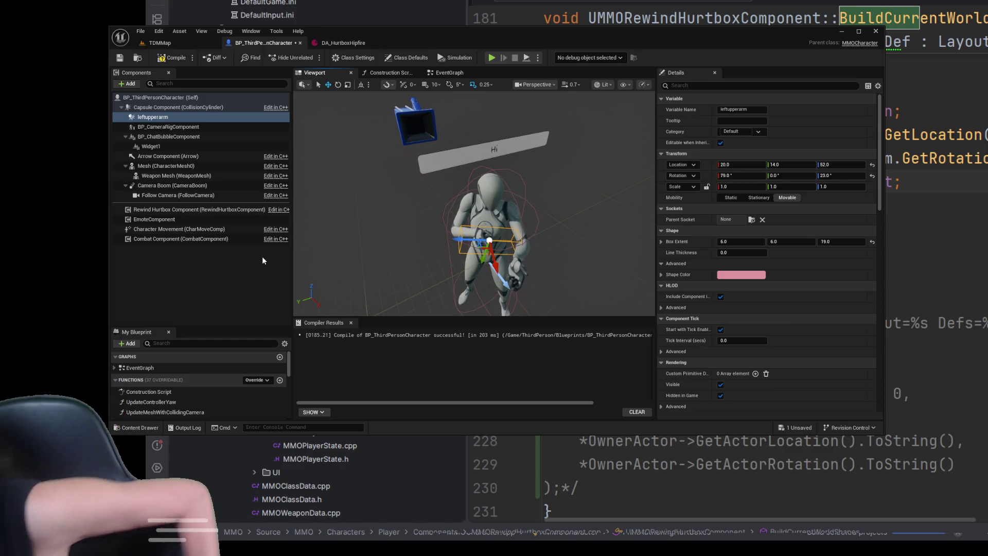
{"action": "mouse_move", "coordinate": [577, 276]}
{"action": "left_mouse_down"}
{"action": "mouse_move", "coordinate": [570, 225]}
{"action": "mouse_move", "coordinate": [566, 242]}
{"action": "left_mouse_up"}
{"action": "left_click_drag", "start_coordinate": [791, 176], "coordinate": [776, 176]}
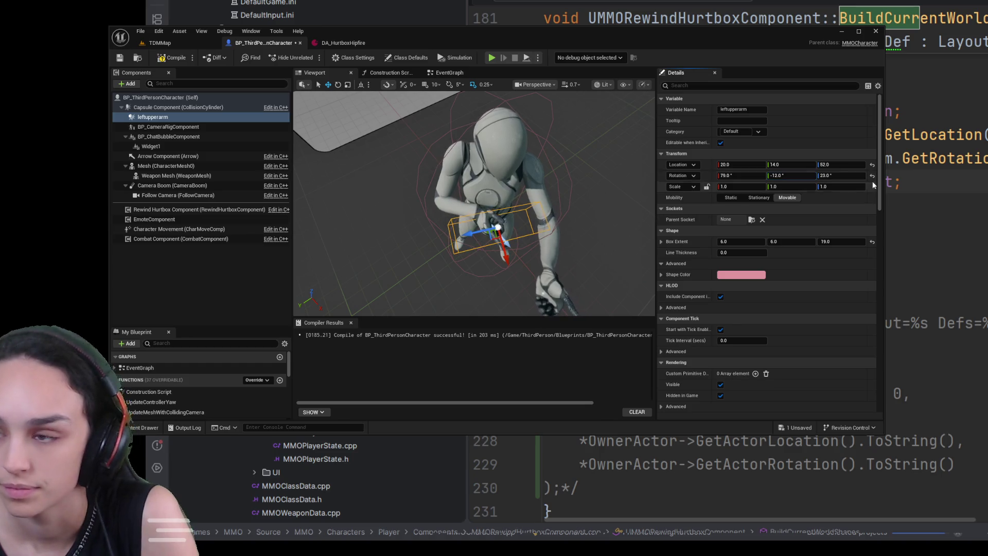
{"action": "left_click", "coordinate": [872, 177]}
{"action": "mouse_move", "coordinate": [839, 176]}
{"action": "left_mouse_down"}
{"action": "mouse_move", "coordinate": [809, 178]}
{"action": "mouse_move", "coordinate": [826, 178]}
{"action": "left_mouse_up"}
{"action": "mouse_move", "coordinate": [474, 206]}
{"action": "left_mouse_down"}
{"action": "mouse_move", "coordinate": [546, 169]}
{"action": "mouse_move", "coordinate": [509, 188]}
{"action": "mouse_move", "coordinate": [535, 181]}
{"action": "mouse_move", "coordinate": [525, 181]}
{"action": "left_mouse_up"}
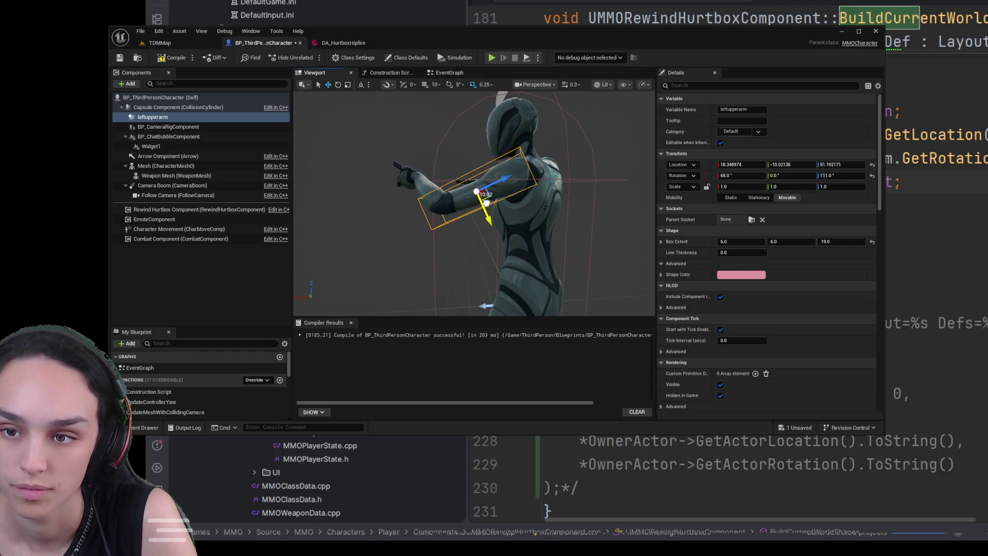
{"action": "mouse_move", "coordinate": [497, 228]}
{"action": "left_mouse_down"}
{"action": "mouse_move", "coordinate": [443, 226]}
{"action": "mouse_move", "coordinate": [434, 217]}
{"action": "mouse_move", "coordinate": [609, 213]}
{"action": "left_mouse_up"}
- Round the box's location to 18, -10, 51 and check its fit on the arm
{"action": "left_click", "coordinate": [738, 164]}
{"action": "type", "text": "18"}
{"action": "key", "text": "Tab"}
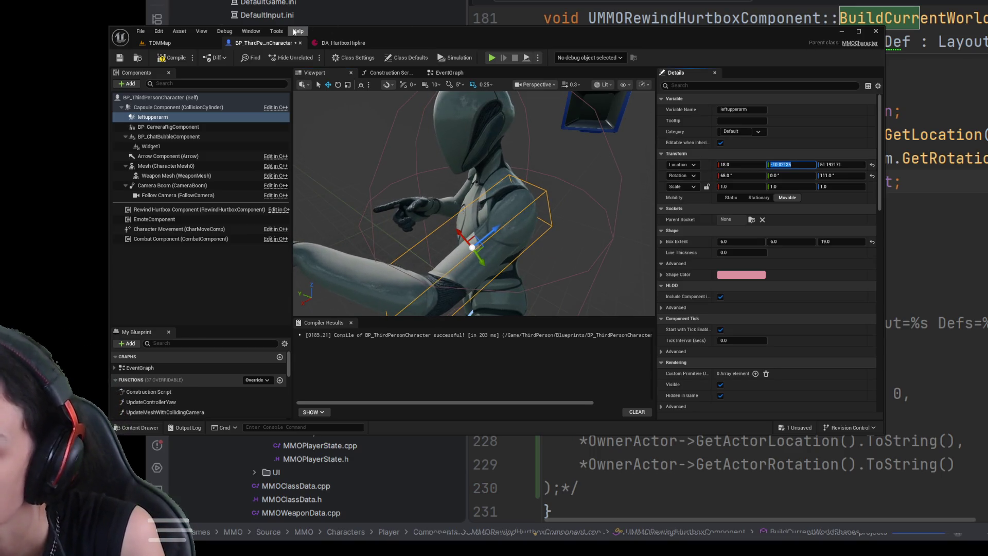
{"action": "type", "text": "-10"}
{"action": "key", "text": "Tab"}
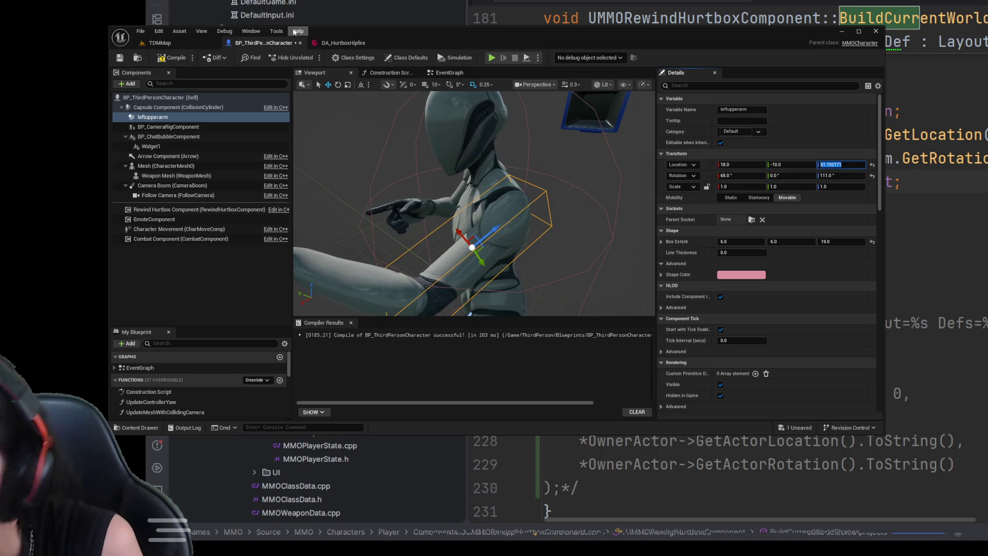
{"action": "type", "text": "51"}
{"action": "key", "text": "Return"}
{"action": "mouse_move", "coordinate": [463, 206]}
{"action": "left_mouse_down"}
{"action": "mouse_move", "coordinate": [514, 205]}
{"action": "mouse_move", "coordinate": [460, 174]}
{"action": "left_mouse_up"}
{"action": "left_click", "coordinate": [339, 45]}
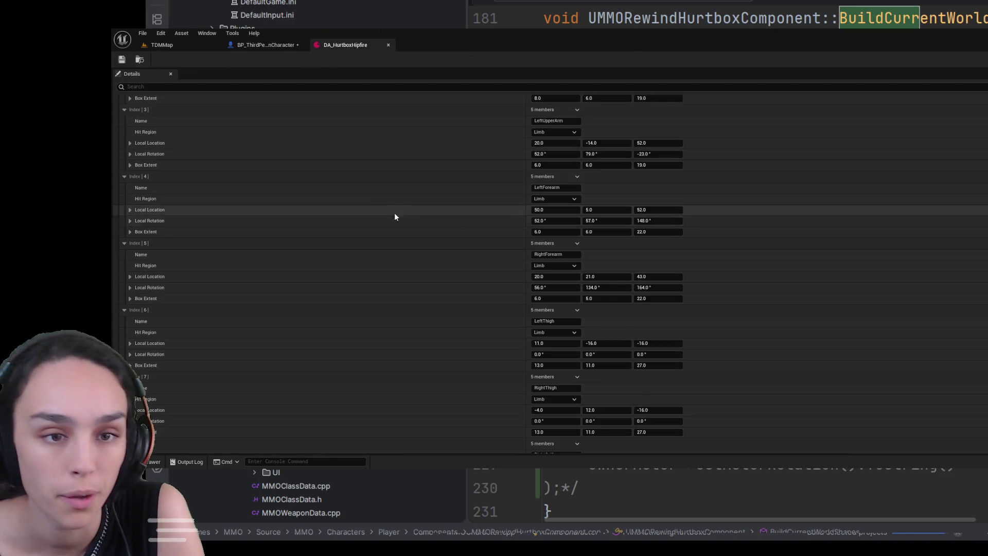
- Carry the tuned transform into DA_HurtboxHipfire's LeftUpperArm entry, giving it rotation 65, 0, 111
{"action": "scroll", "coordinate": [645, 206], "scroll_direction": "up", "scroll_amount": 2}
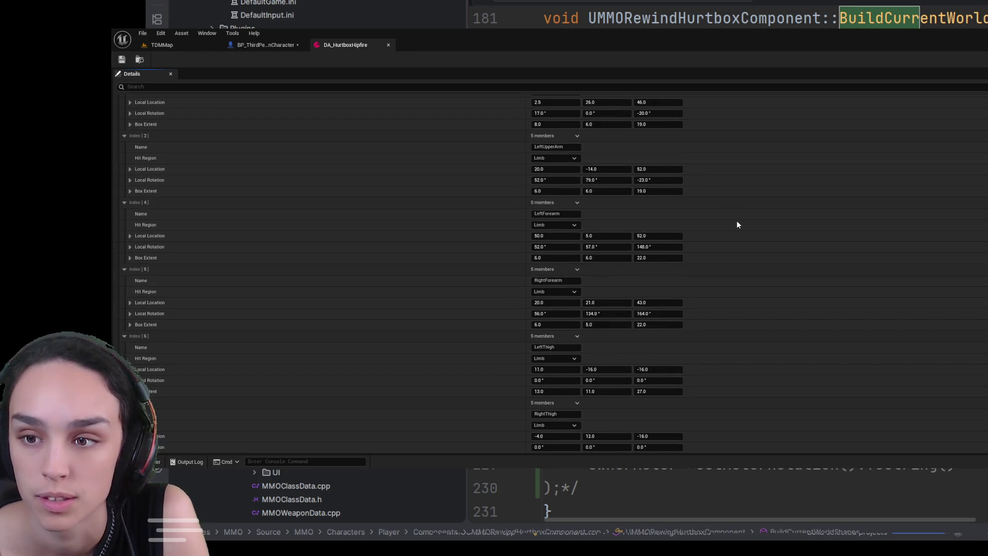
{"action": "left_click", "coordinate": [289, 46]}
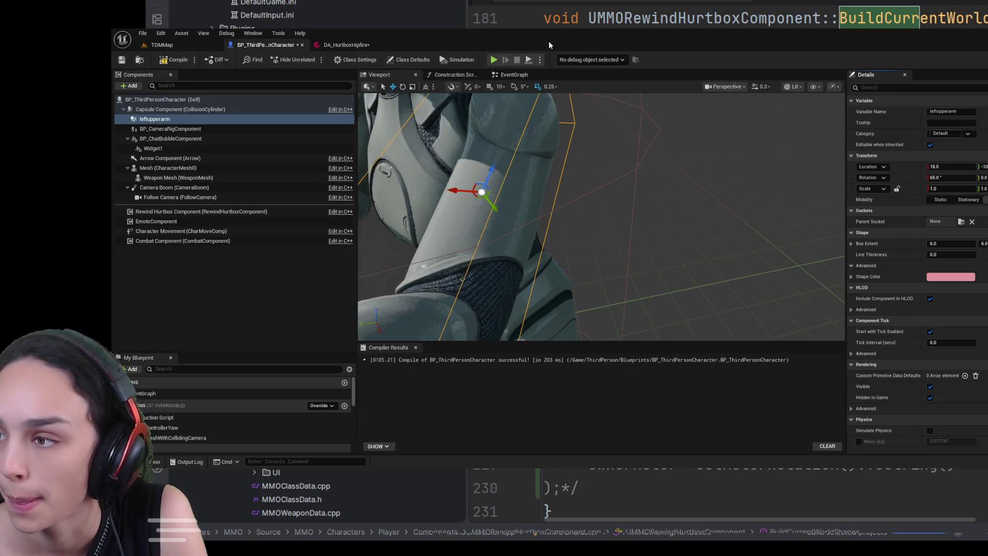
{"action": "left_click", "coordinate": [342, 44]}
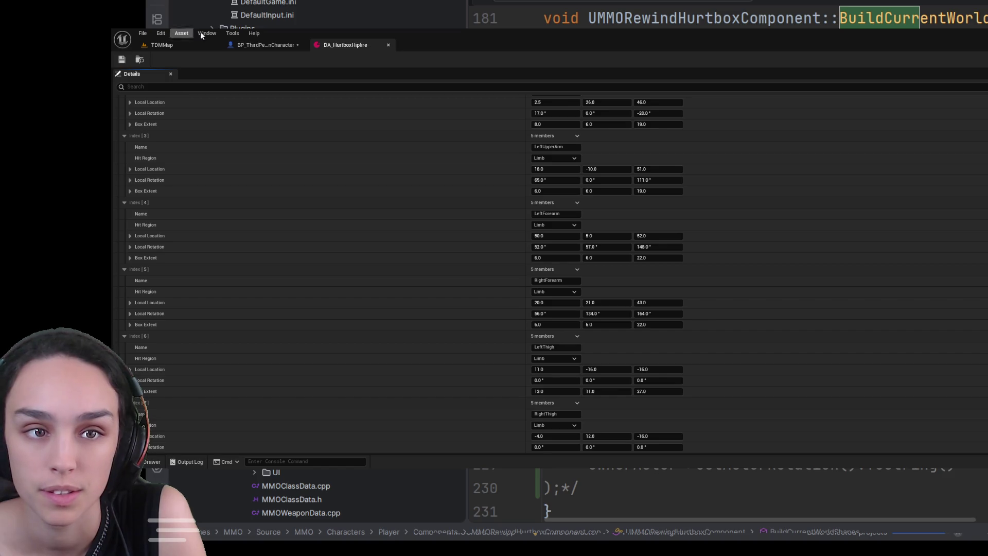
{"action": "left_click", "coordinate": [260, 45]}
{"action": "left_click_drag", "start_coordinate": [568, 209], "coordinate": [568, 209]}
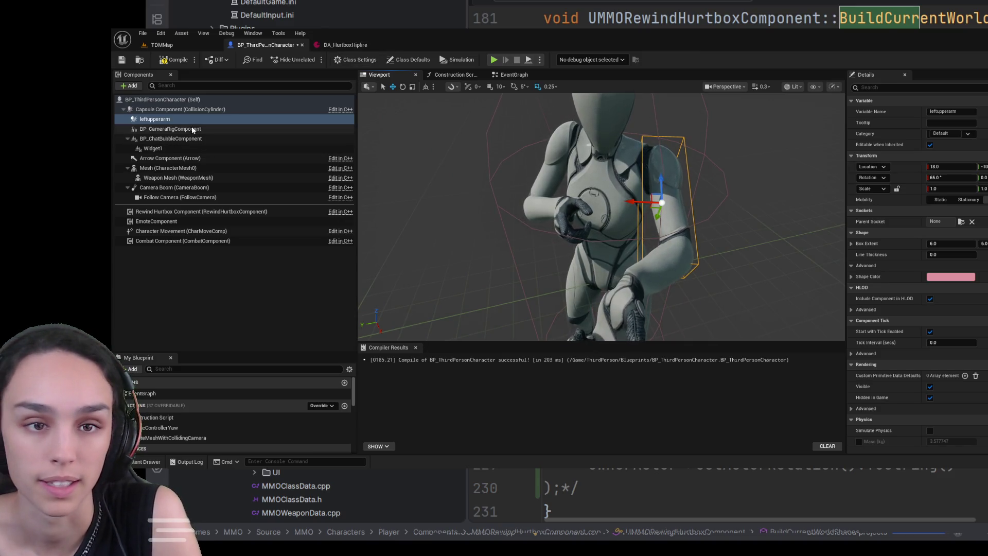
{"action": "left_click", "coordinate": [149, 119]}
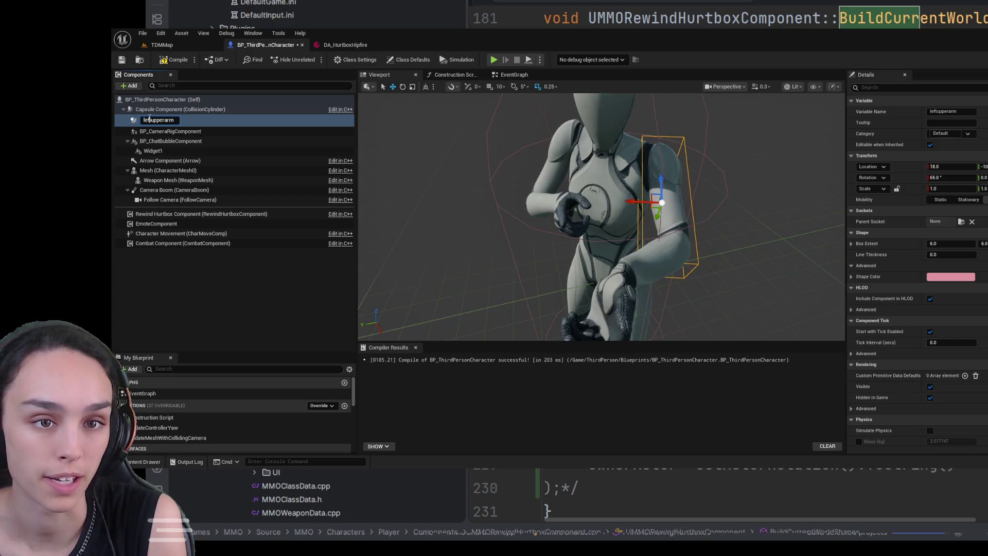
- Start renaming the preview box for the right upper arm and look up RightUpperArm's values
{"action": "key", "text": "BackSpace"}
{"action": "key", "text": "BackSpace"}
{"action": "key", "text": "BackSpace"}
{"action": "type", "text": "r"}
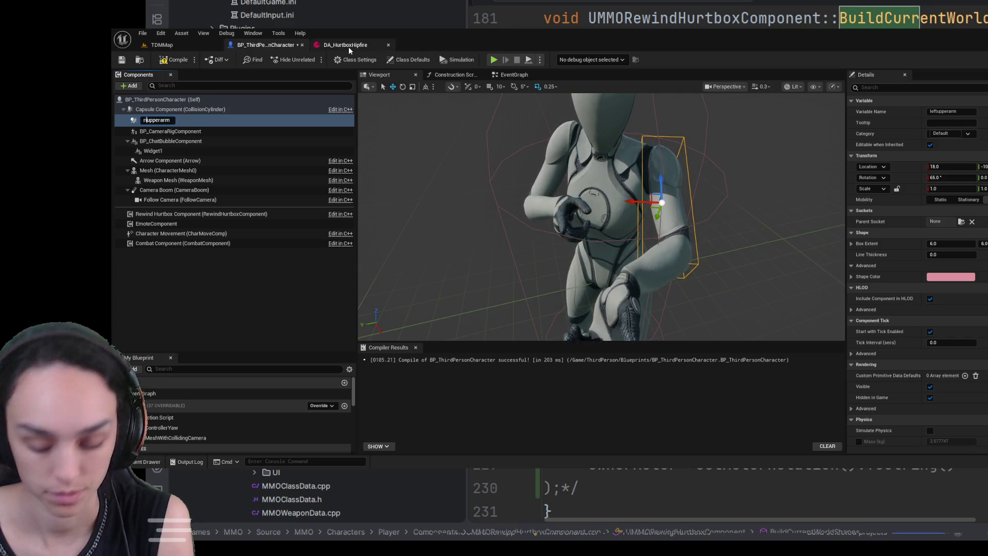
{"action": "left_click", "coordinate": [347, 47]}
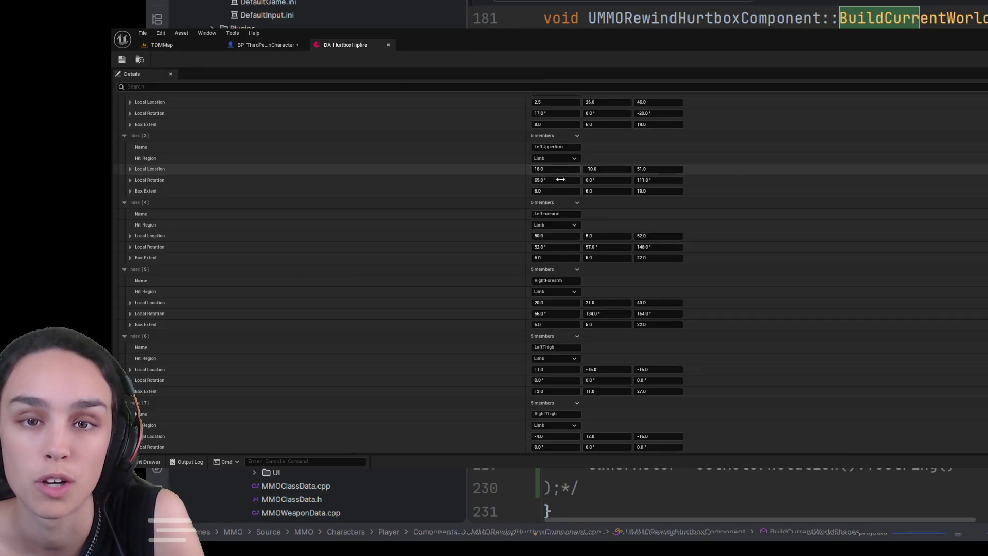
{"action": "scroll", "coordinate": [658, 278], "scroll_direction": "down", "scroll_amount": 2}
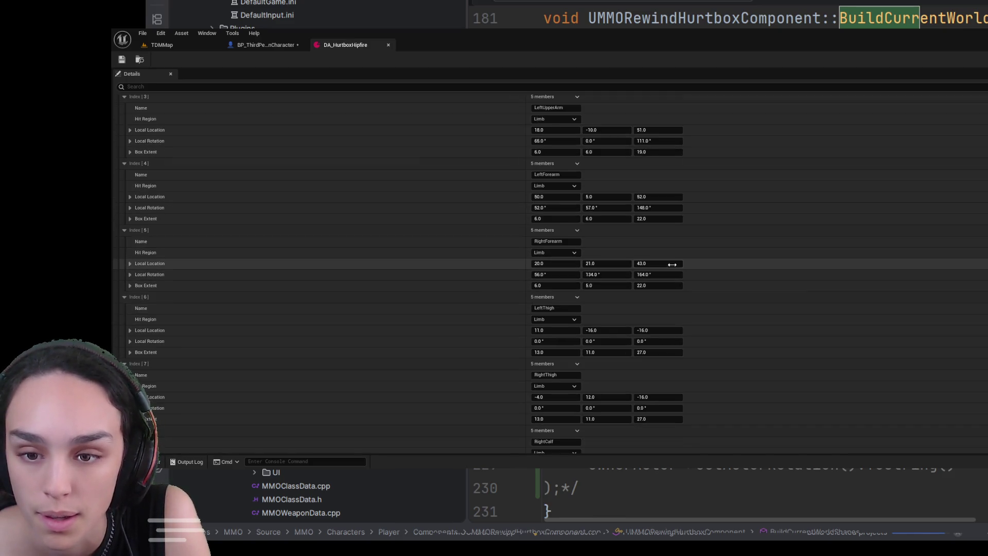
{"action": "scroll", "coordinate": [666, 277], "scroll_direction": "up", "scroll_amount": 8}
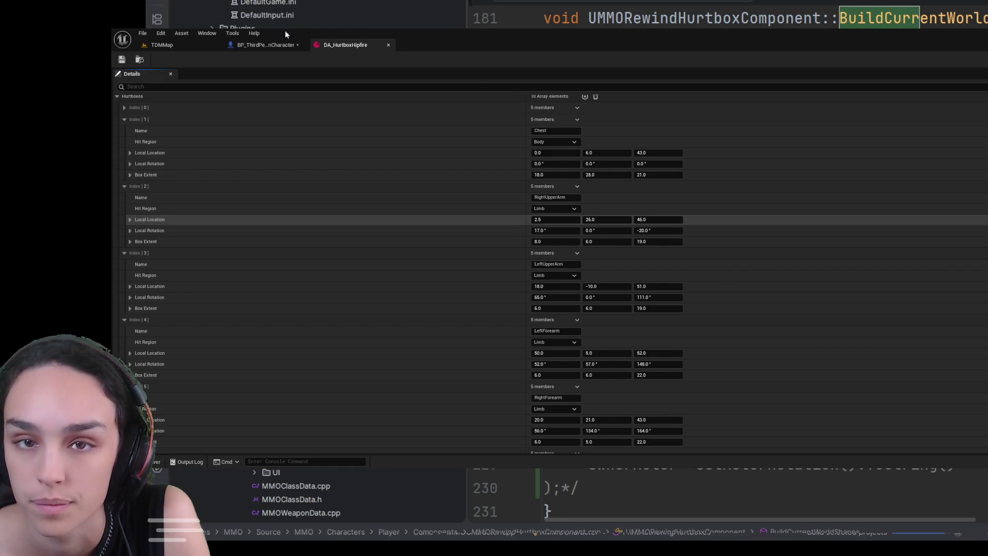
{"action": "key", "text": "ctrl+Tab"}
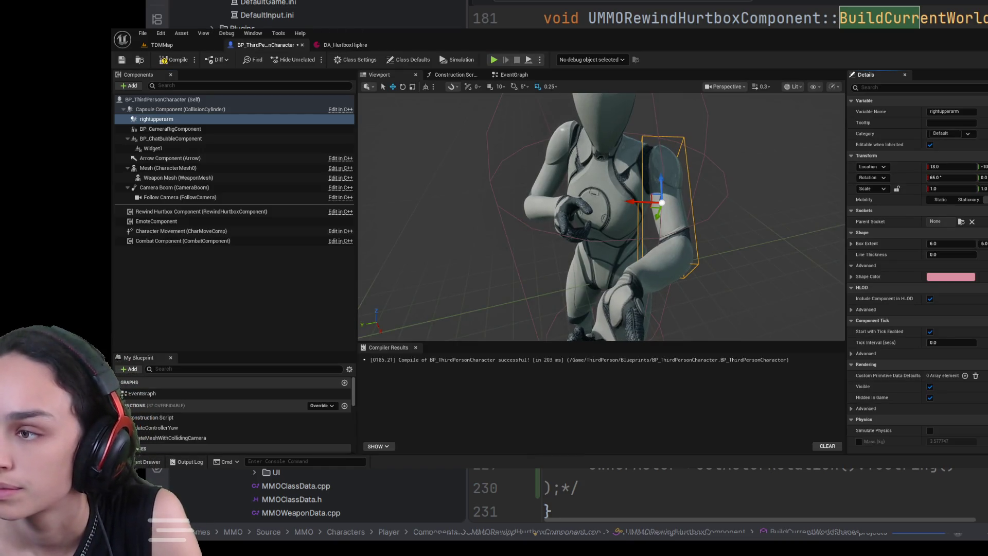
{"action": "left_click", "coordinate": [345, 45]}
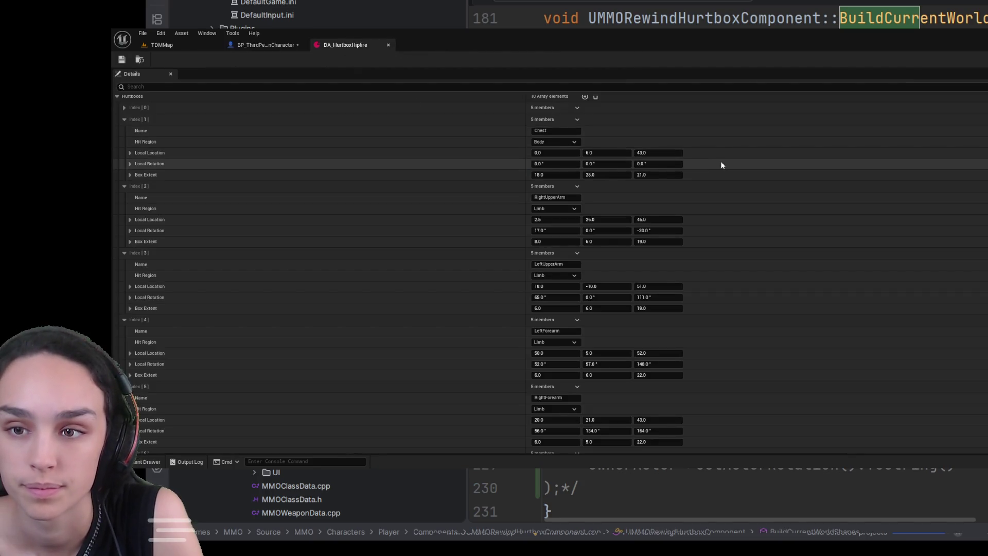
- Collapse the Chest entry and widen the preview box's X extent to 8
{"action": "left_click", "coordinate": [123, 119]}
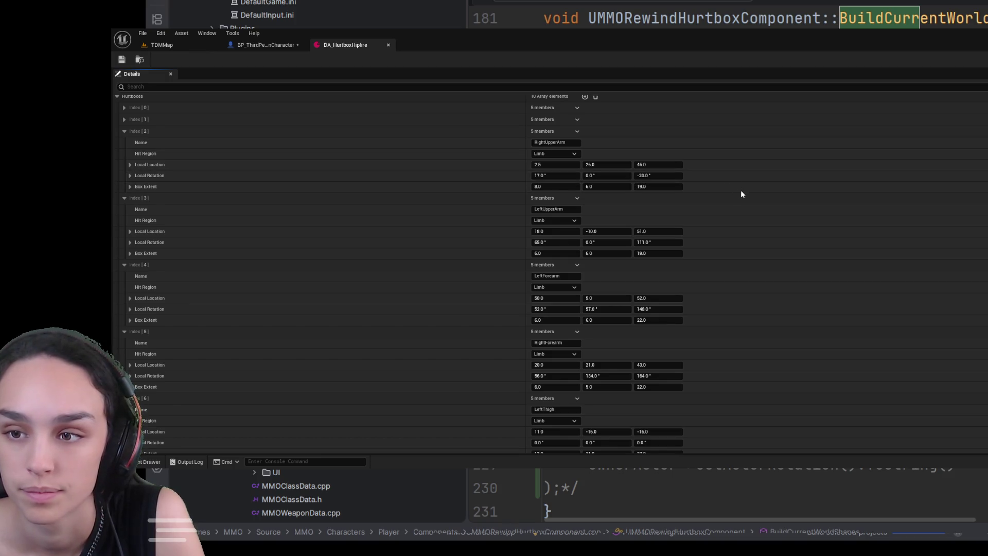
{"action": "left_click", "coordinate": [273, 46]}
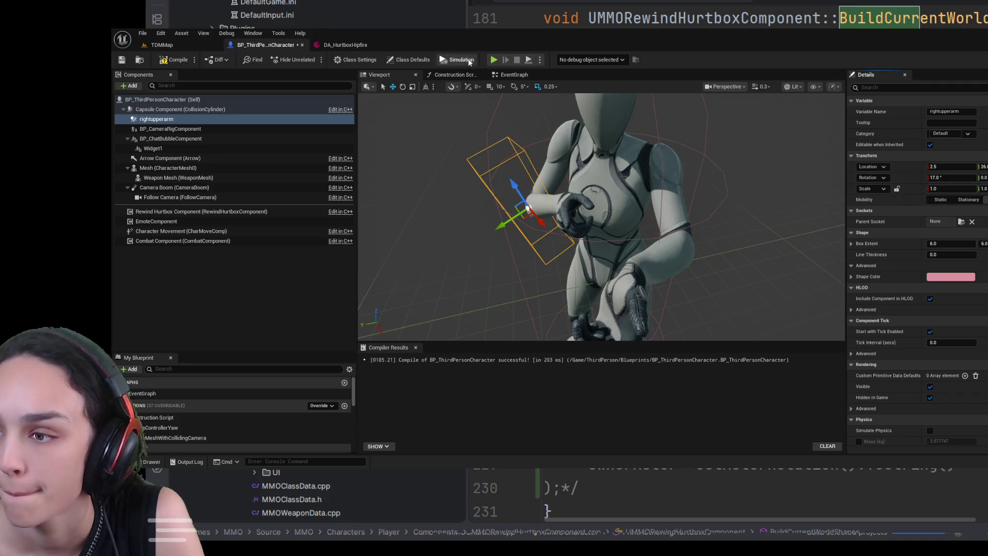
{"action": "left_click", "coordinate": [345, 45]}
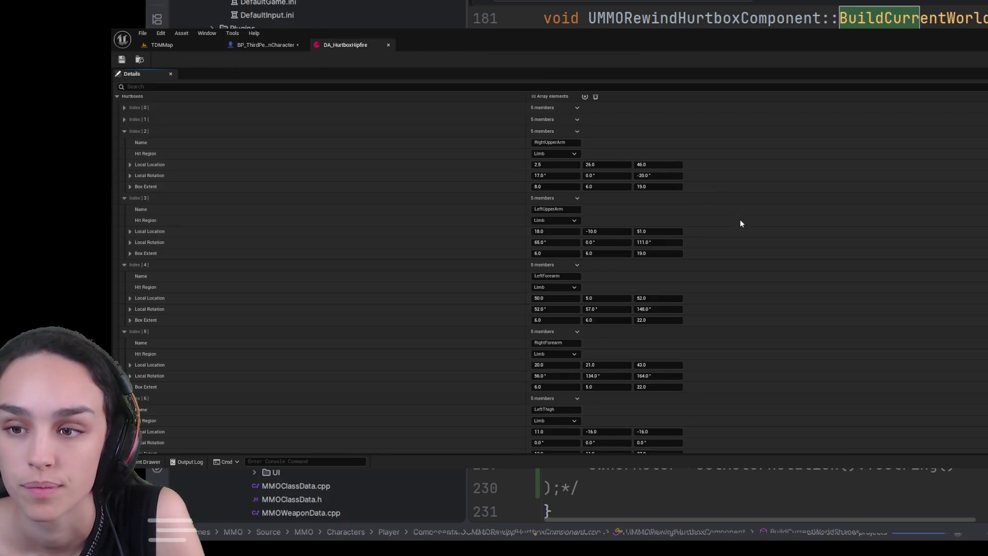
{"action": "left_click", "coordinate": [288, 45]}
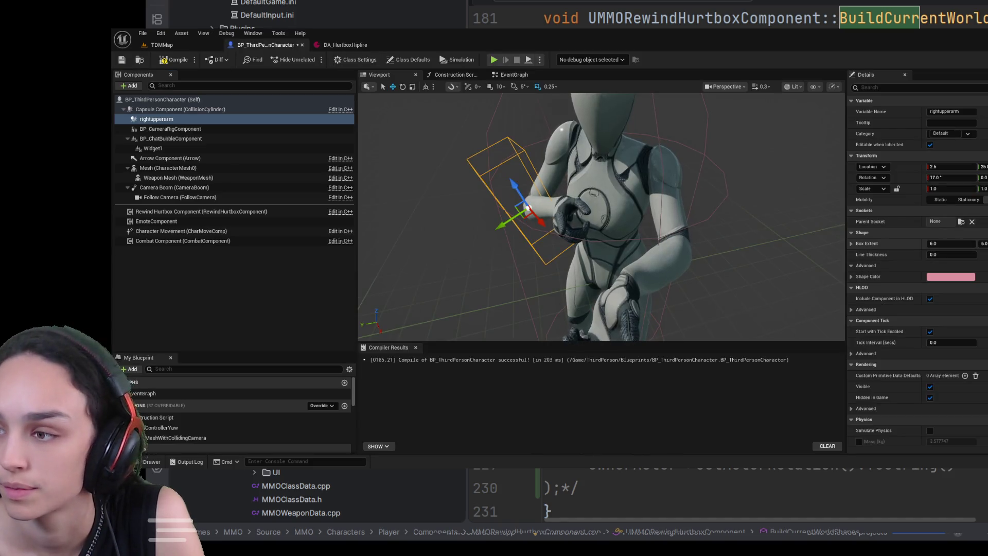
{"action": "left_click_drag", "start_coordinate": [950, 243], "coordinate": [958, 243]}
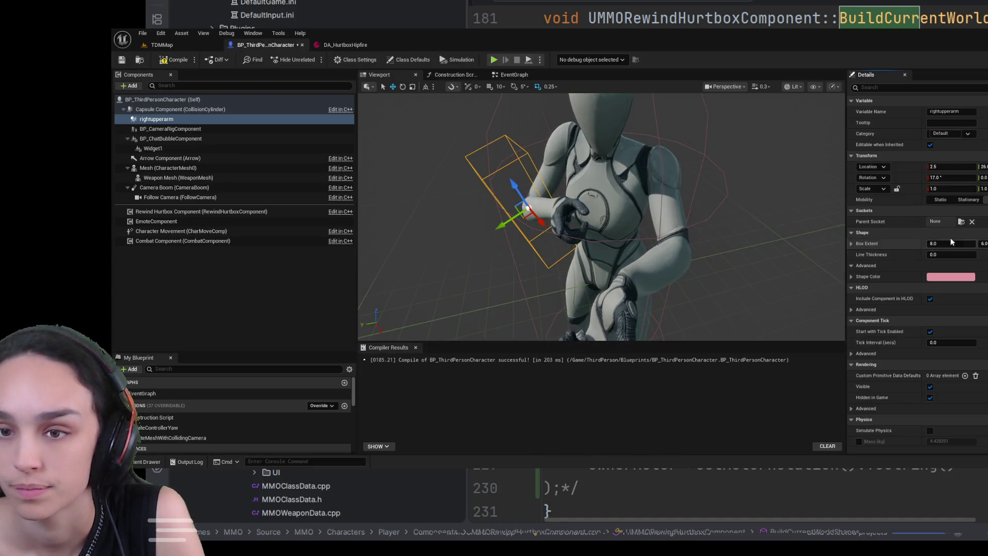
- Tilt the arm box to an X rotation of about -39° and check the fit from several angles
{"action": "left_click_drag", "start_coordinate": [601, 216], "coordinate": [537, 211]}
{"action": "left_click_drag", "start_coordinate": [982, 177], "coordinate": [986, 178]}
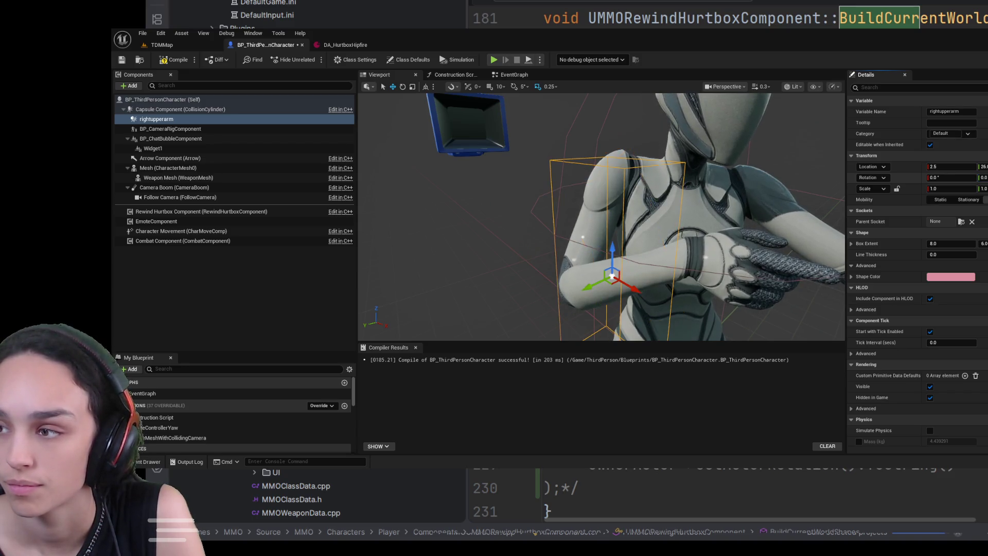
{"action": "key", "text": "ctrl+z"}
{"action": "key", "text": "ctrl+z"}
{"action": "left_click_drag", "start_coordinate": [950, 178], "coordinate": [926, 177]}
{"action": "mouse_move", "coordinate": [602, 216]}
{"action": "left_mouse_down"}
{"action": "mouse_move", "coordinate": [741, 193]}
{"action": "mouse_move", "coordinate": [642, 177]}
{"action": "left_mouse_up"}
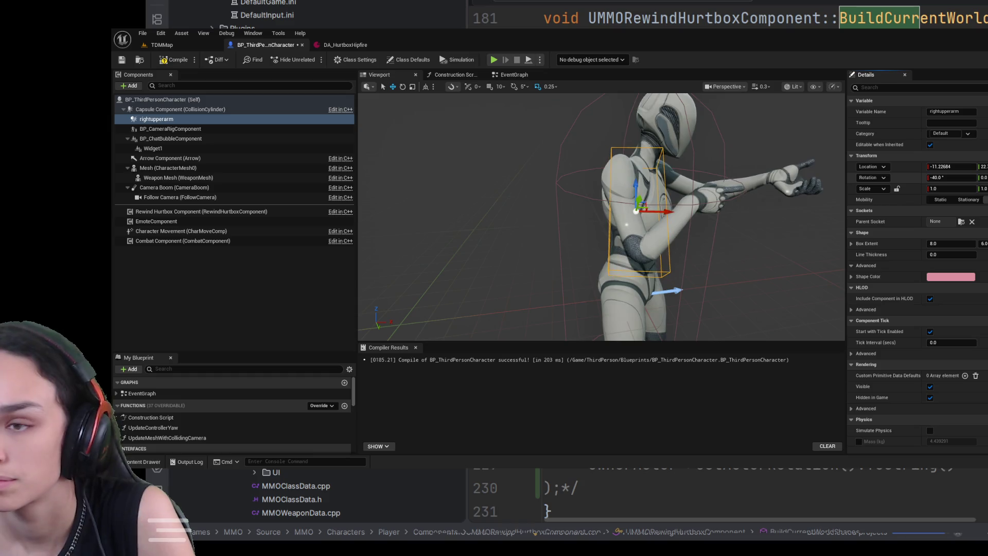
{"action": "left_click_drag", "start_coordinate": [906, 178], "coordinate": [938, 177]}
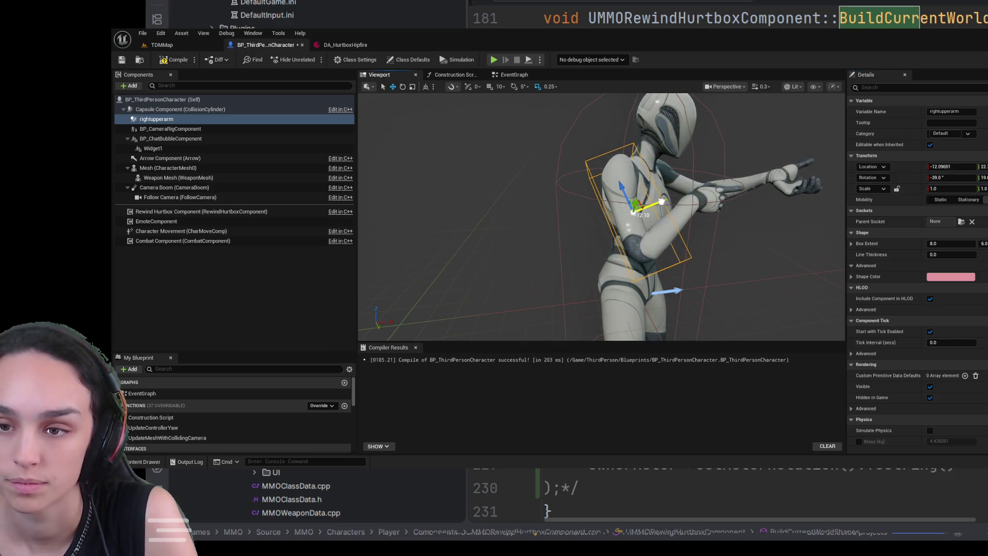
{"action": "key", "text": "f"}
{"action": "mouse_move", "coordinate": [602, 216]}
{"action": "left_mouse_down"}
{"action": "mouse_move", "coordinate": [550, 196]}
{"action": "mouse_move", "coordinate": [535, 216]}
{"action": "mouse_move", "coordinate": [556, 242]}
{"action": "left_mouse_up"}
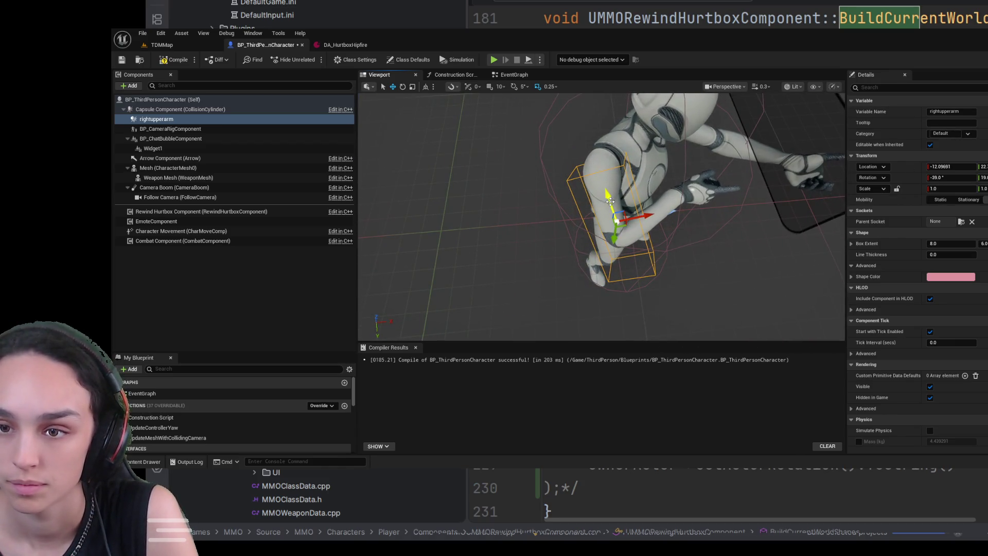
{"action": "left_click_drag", "start_coordinate": [556, 242], "coordinate": [558, 216]}
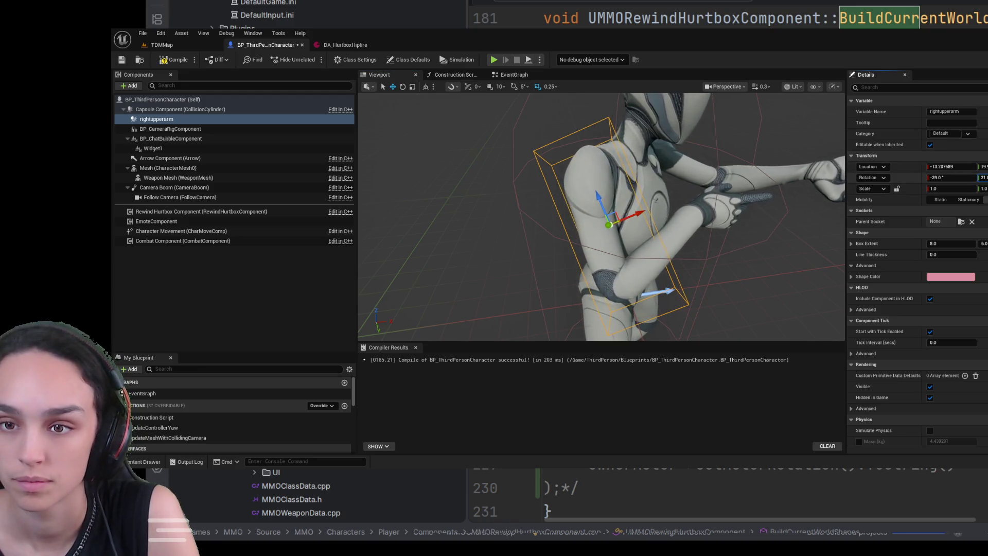
{"action": "left_click_drag", "start_coordinate": [558, 216], "coordinate": [576, 211]}
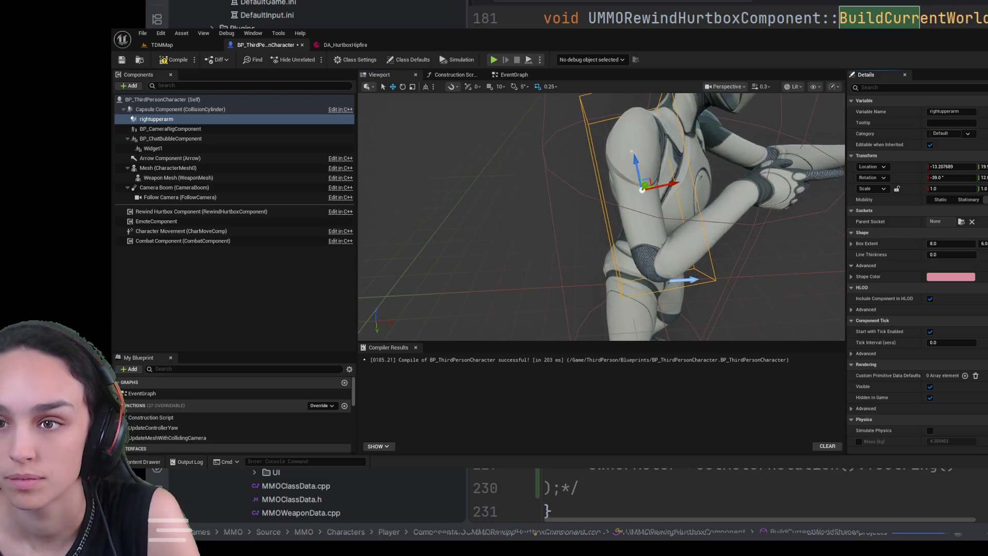
{"action": "mouse_move", "coordinate": [576, 211]}
{"action": "left_mouse_down"}
{"action": "mouse_move", "coordinate": [602, 201]}
{"action": "mouse_move", "coordinate": [591, 211]}
{"action": "left_mouse_up"}
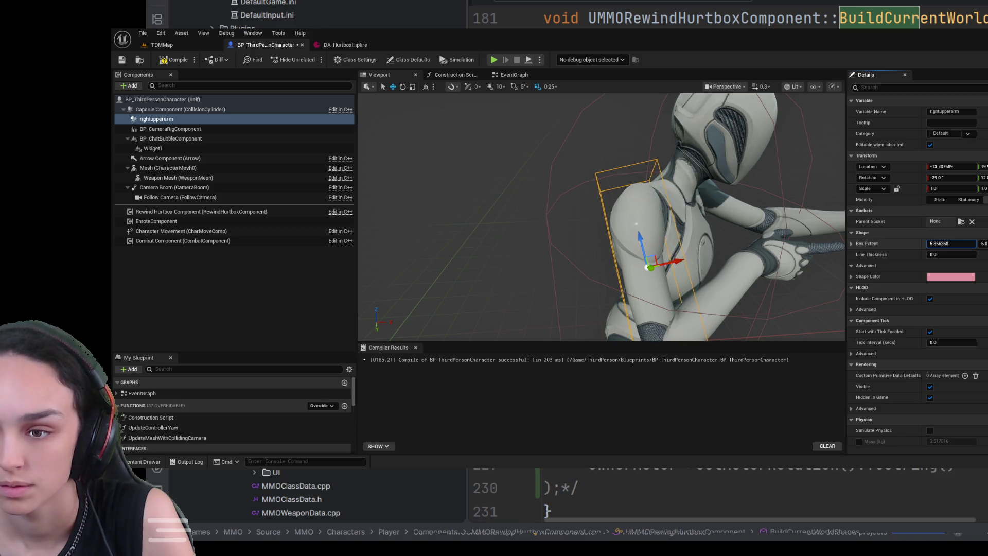
{"action": "left_click_drag", "start_coordinate": [746, 242], "coordinate": [669, 231]}
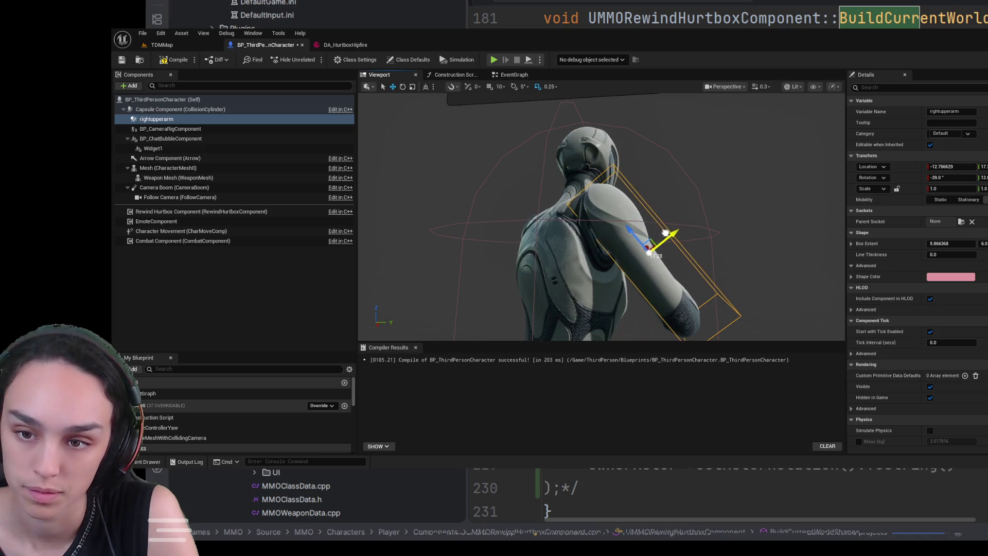
{"action": "mouse_move", "coordinate": [731, 229]}
{"action": "left_mouse_down"}
{"action": "mouse_move", "coordinate": [721, 183]}
{"action": "mouse_move", "coordinate": [684, 170]}
{"action": "mouse_move", "coordinate": [615, 185]}
{"action": "left_mouse_up"}
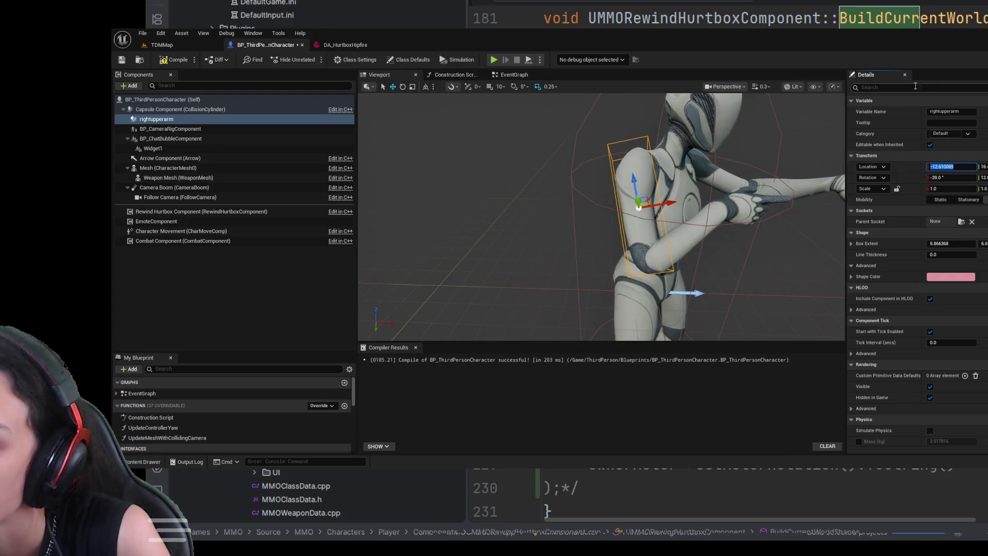
- Set the box's X location to -12 and its X extent to 6
{"action": "type", "text": "12"}
{"action": "key", "text": "Return"}
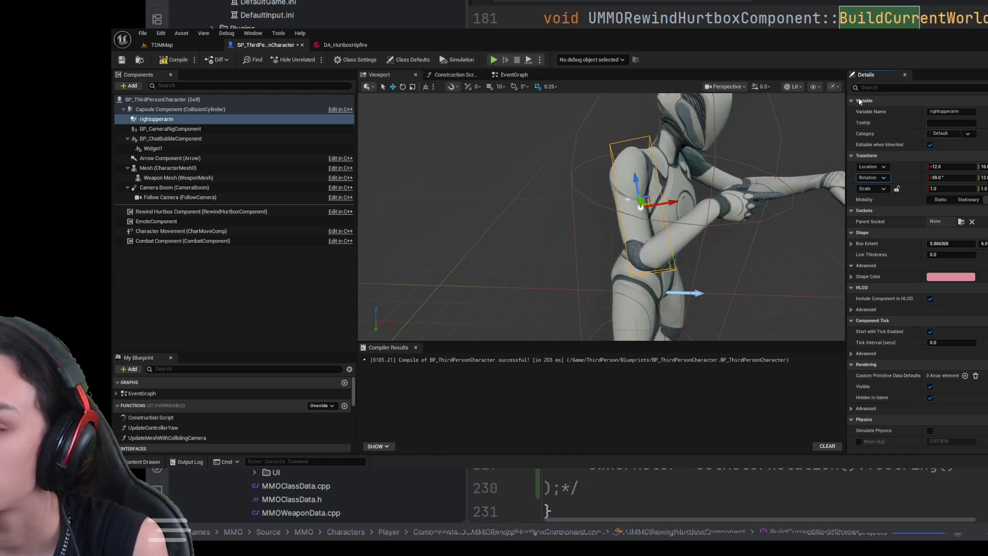
{"action": "left_click", "coordinate": [952, 244]}
{"action": "type", "text": "6"}
{"action": "key", "text": "Return"}
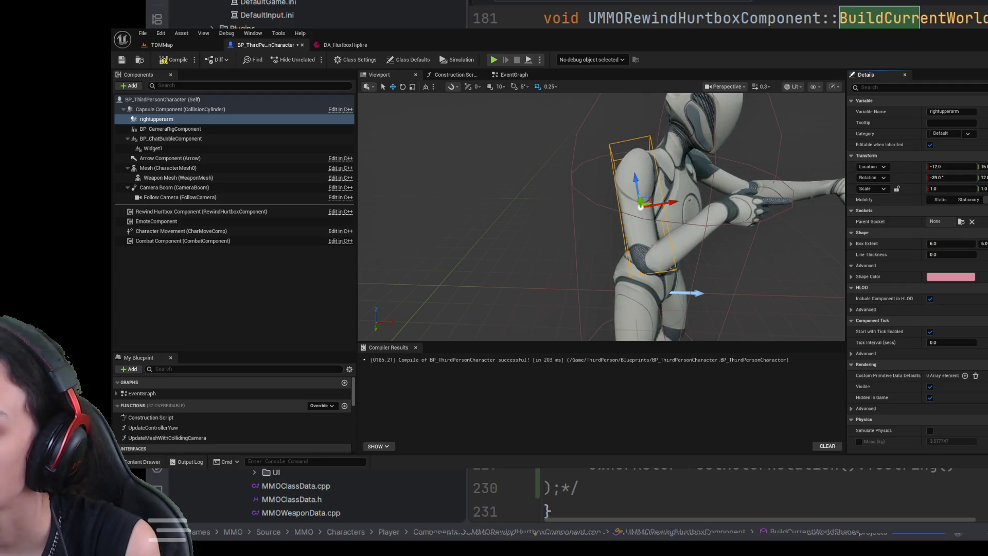
{"action": "left_click", "coordinate": [332, 45]}
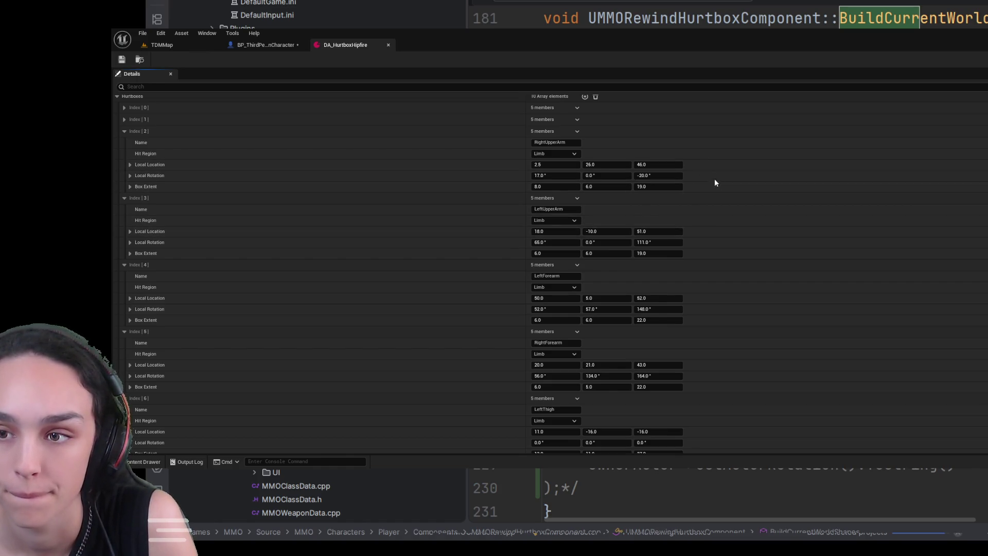
- Copy the box's location and rotation into the RightUpperArm entry with extent X 6
{"action": "left_click", "coordinate": [285, 45]}
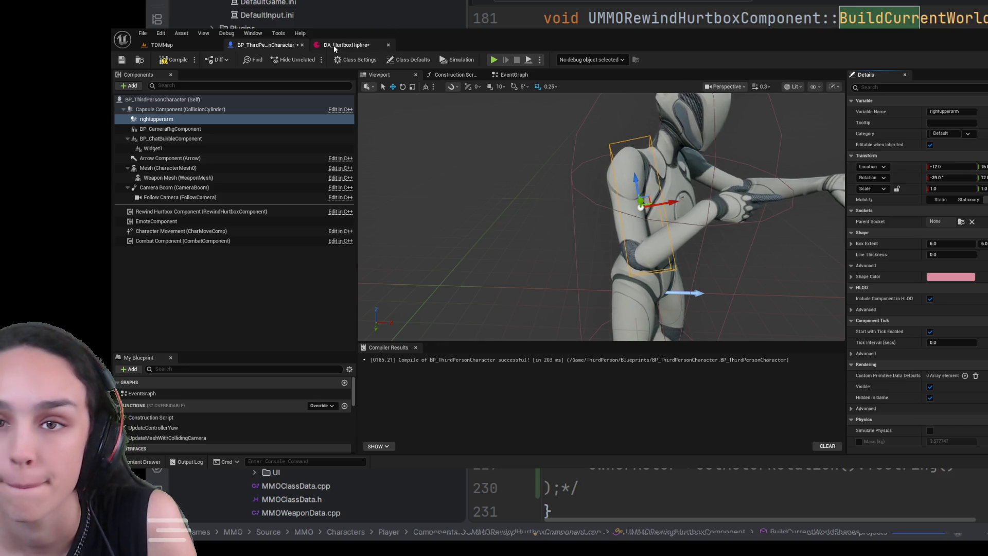
{"action": "key", "text": "ctrl+Tab"}
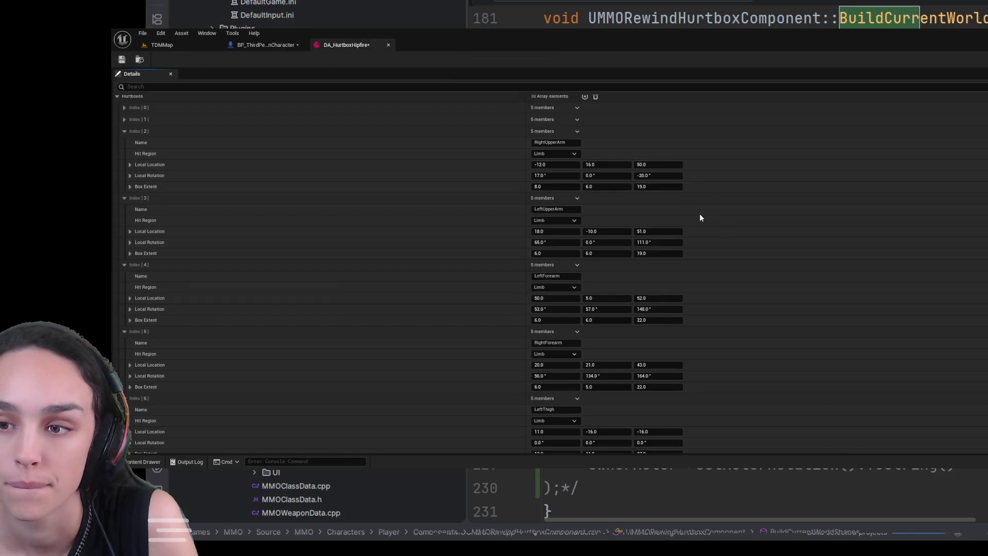
{"action": "left_click", "coordinate": [286, 46]}
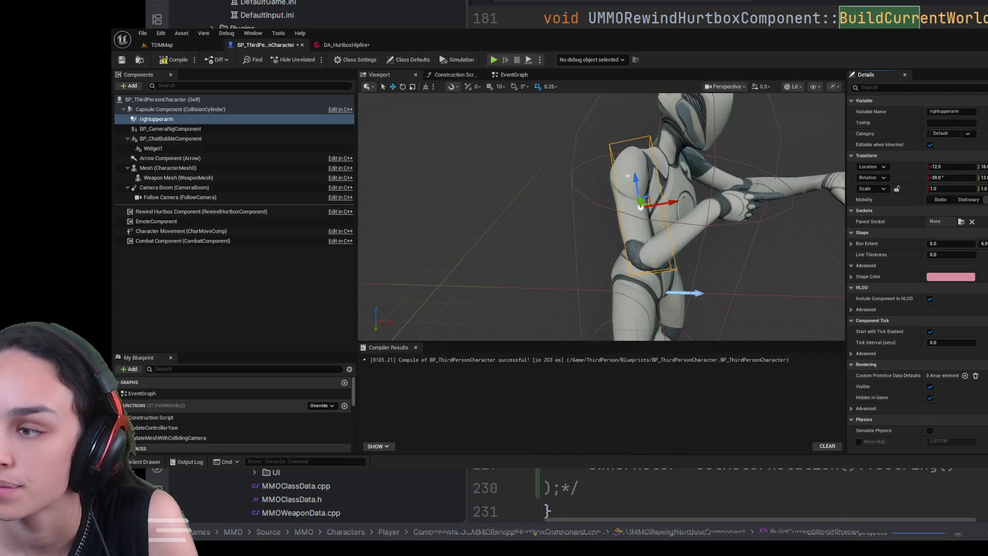
{"action": "left_click", "coordinate": [344, 46]}
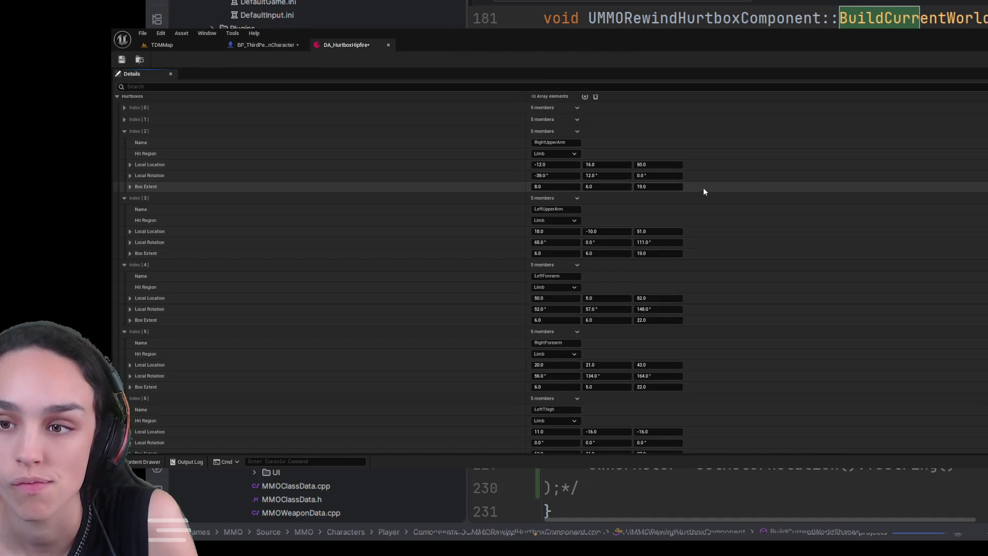
{"action": "key", "text": "ctrl+z"}
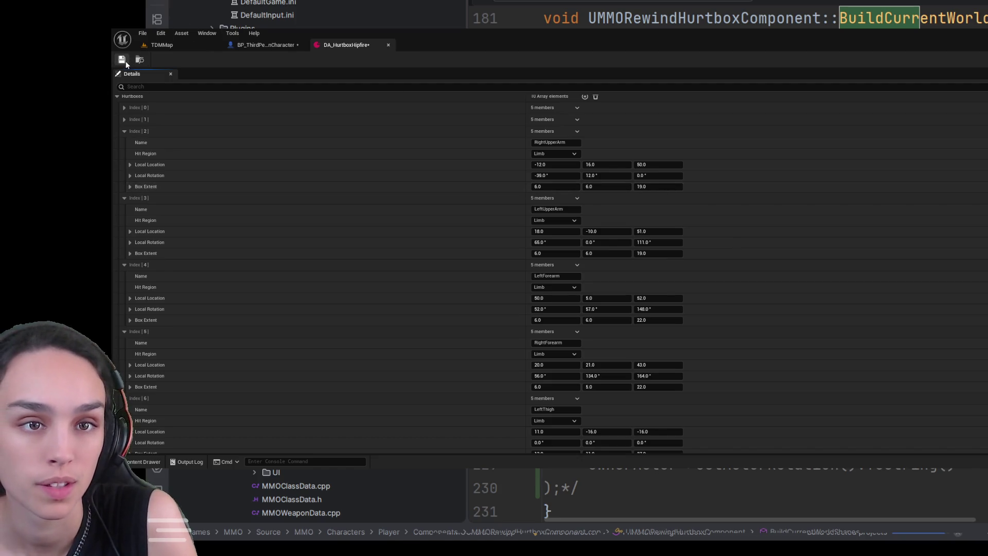
{"action": "left_click_drag", "start_coordinate": [440, 30], "coordinate": [467, 28]}
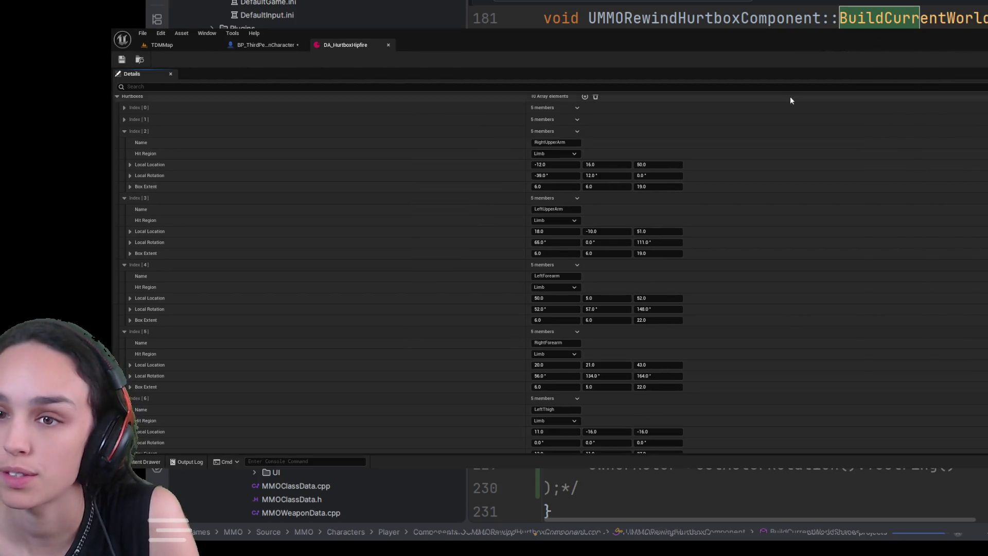
- Collapse data asset entries Index [2], [3], [6], [7], [9] and [8]
{"action": "left_click", "coordinate": [124, 131]}
{"action": "left_click", "coordinate": [124, 143]}
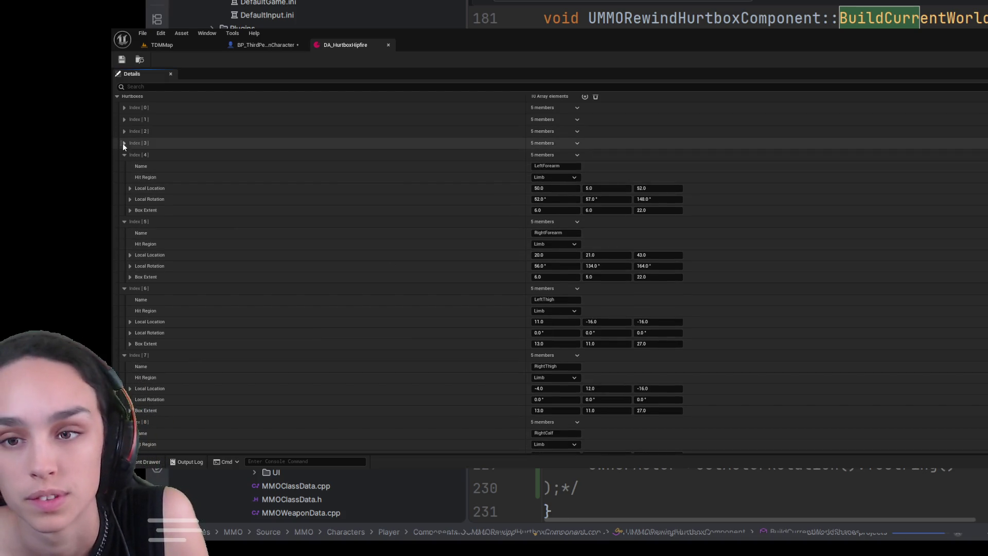
{"action": "left_click", "coordinate": [124, 288]}
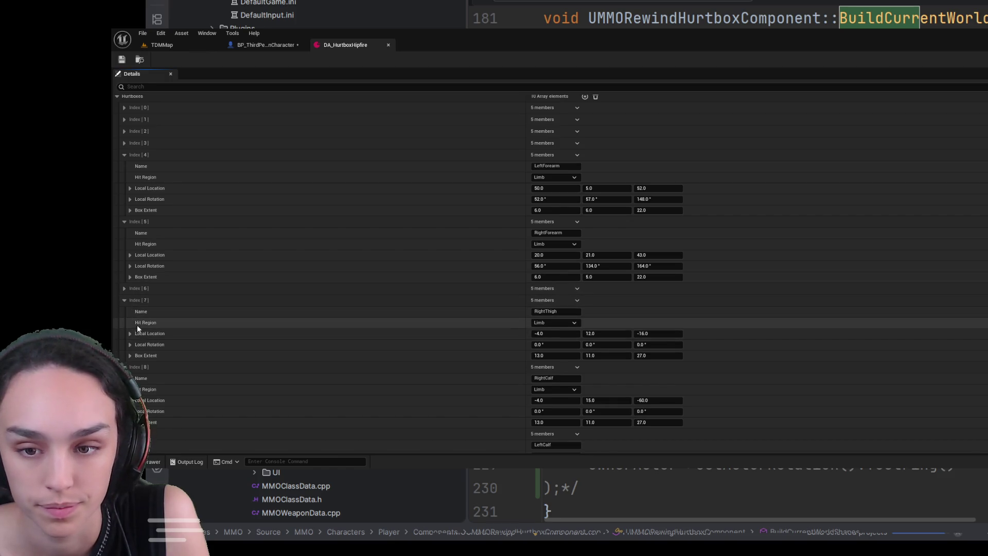
{"action": "left_click", "coordinate": [121, 300]}
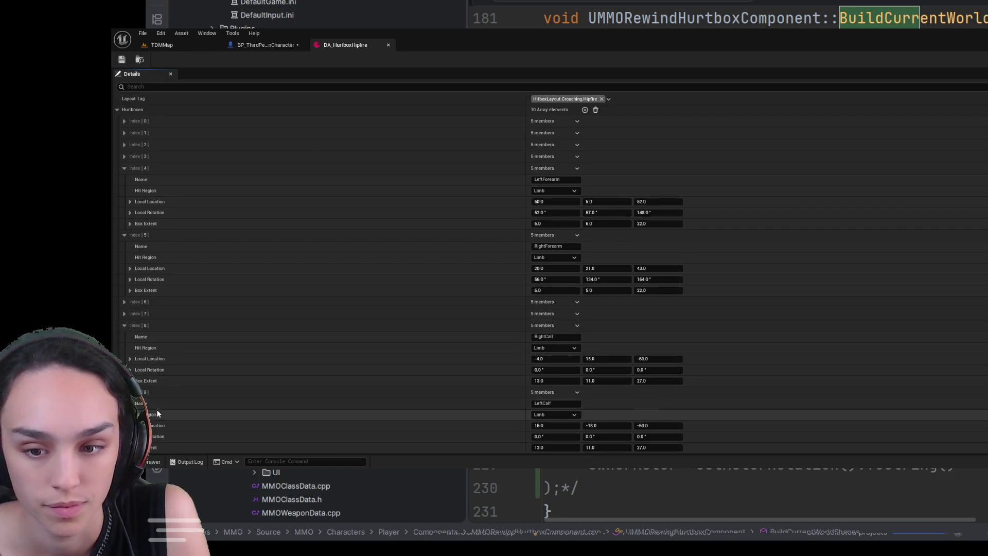
{"action": "left_click", "coordinate": [124, 392]}
{"action": "left_click", "coordinate": [122, 336]}
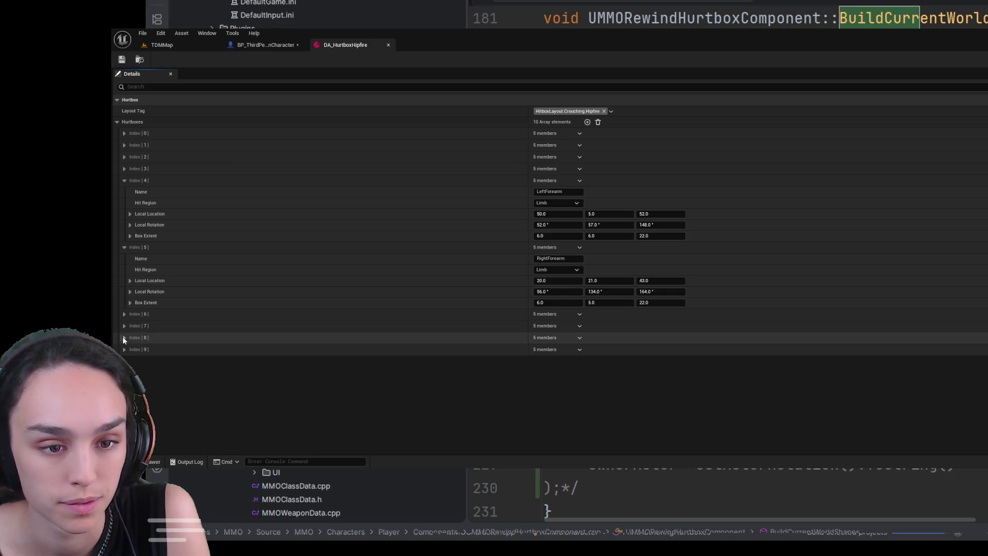
- Rename the preview box LeftForearm using the copied name, then fetch the RightForearm name
{"action": "left_click", "coordinate": [553, 192]}
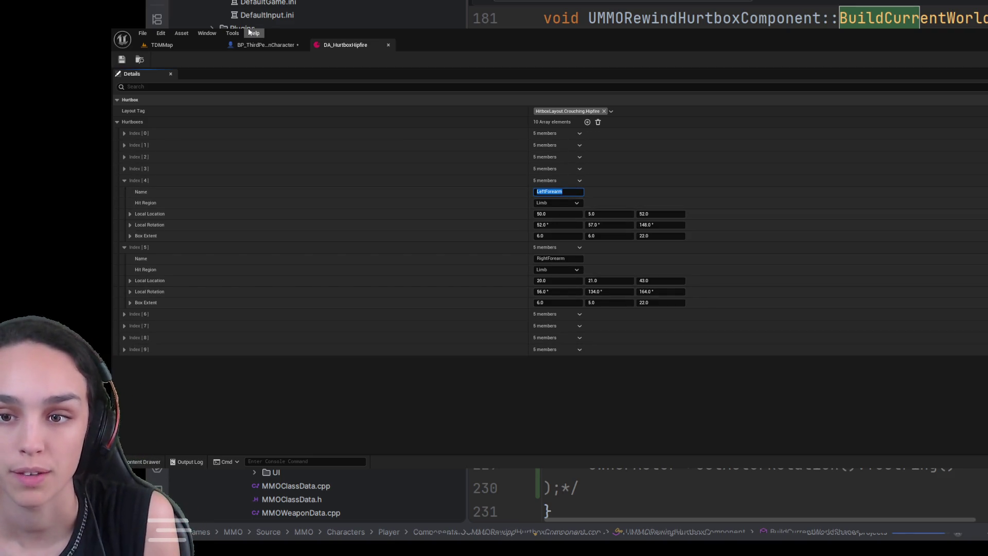
{"action": "left_click", "coordinate": [265, 44]}
{"action": "key", "text": "F2"}
{"action": "type", "text": "LeftForearm"}
{"action": "left_click", "coordinate": [258, 270]}
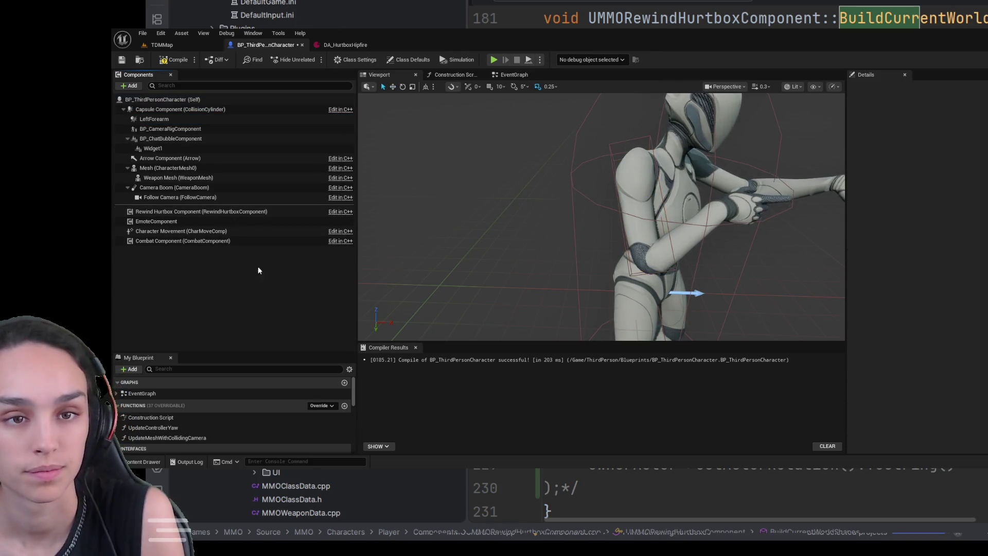
{"action": "double_click", "coordinate": [154, 119]}
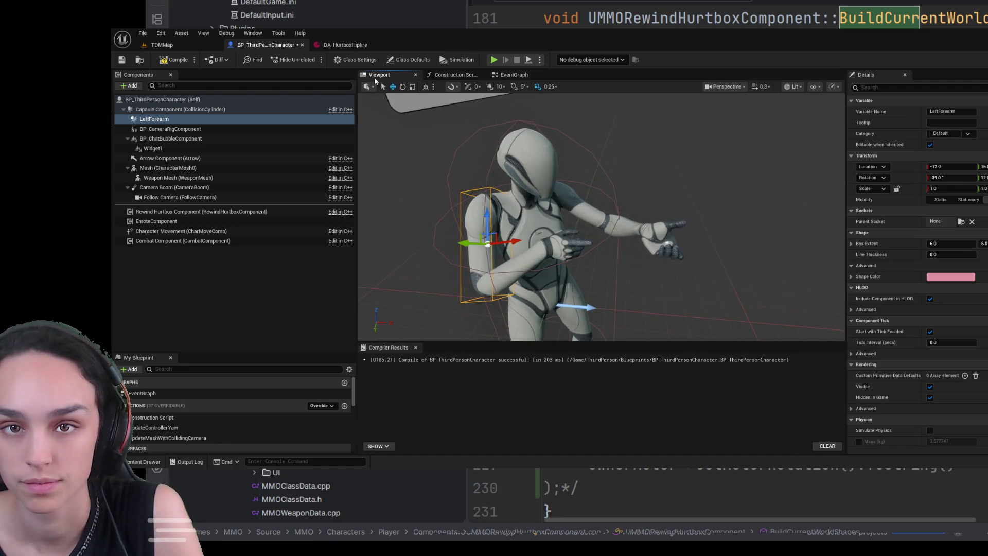
{"action": "left_click", "coordinate": [351, 46]}
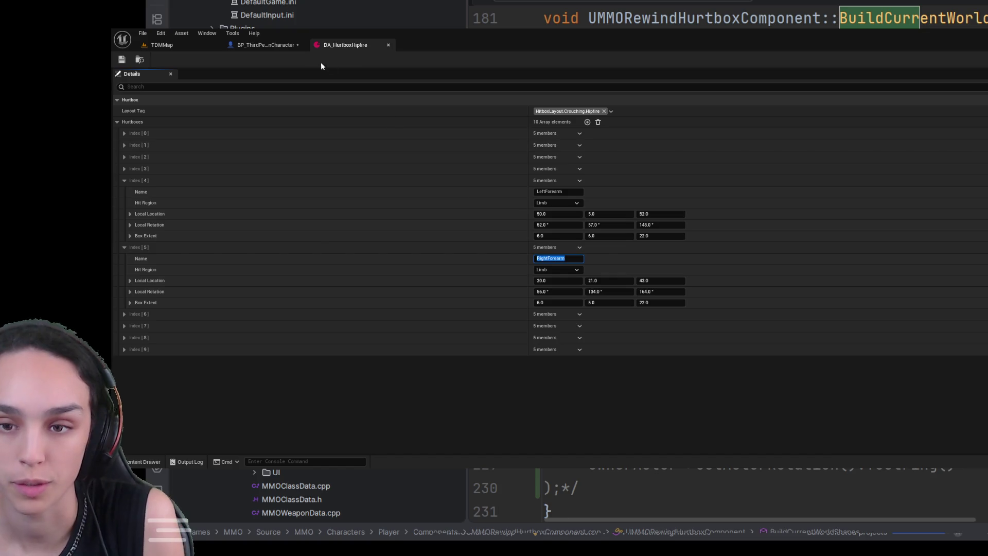
{"action": "left_click", "coordinate": [282, 45]}
{"action": "left_click", "coordinate": [177, 120]}
- Name the box RightForearm and rotate it around Y to fit the right forearm
{"action": "type", "text": "RightForearm"}
{"action": "left_click", "coordinate": [271, 300]}
{"action": "left_click", "coordinate": [195, 119]}
{"action": "key", "text": "f"}
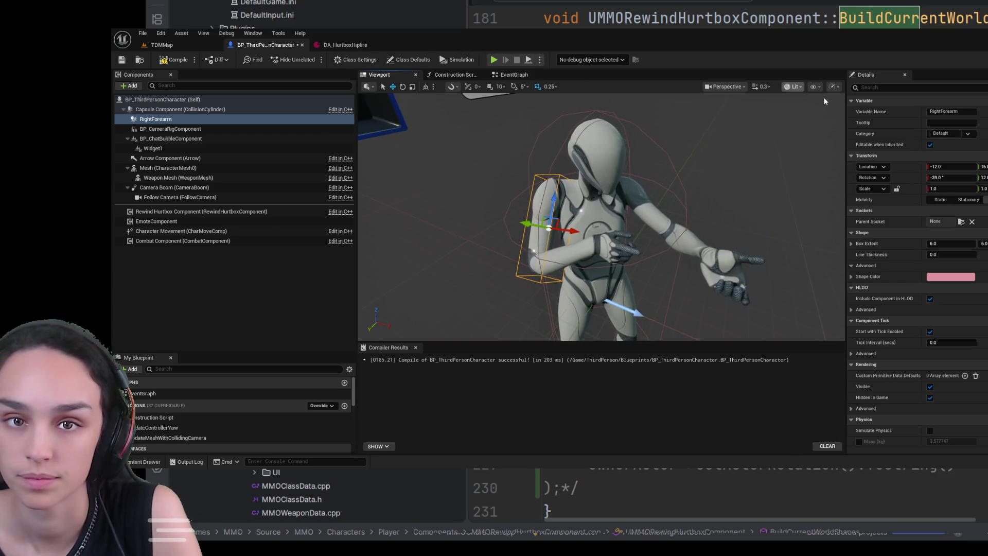
{"action": "left_click_drag", "start_coordinate": [982, 178], "coordinate": [987, 178]}
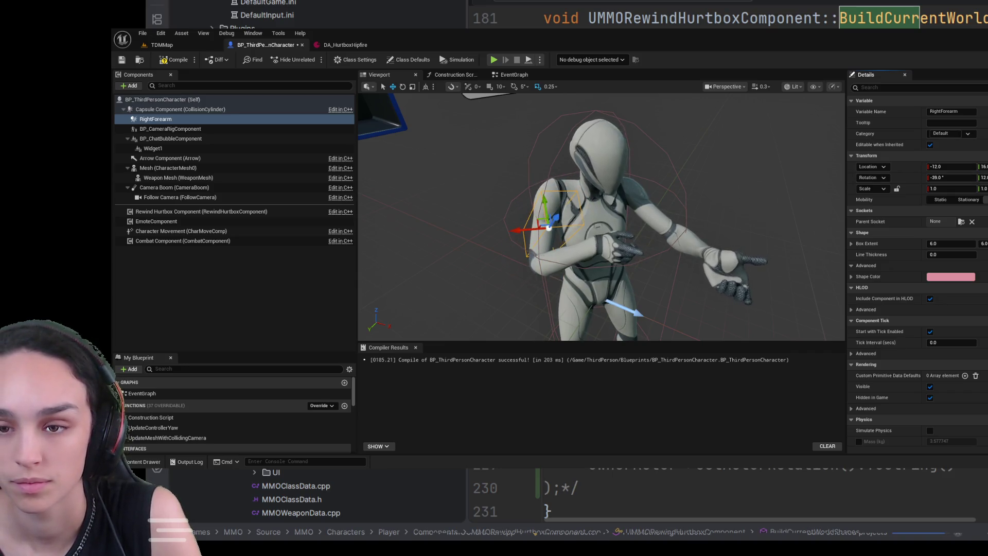
{"action": "left_click", "coordinate": [987, 177]}
{"action": "left_click_drag", "start_coordinate": [592, 216], "coordinate": [660, 134]}
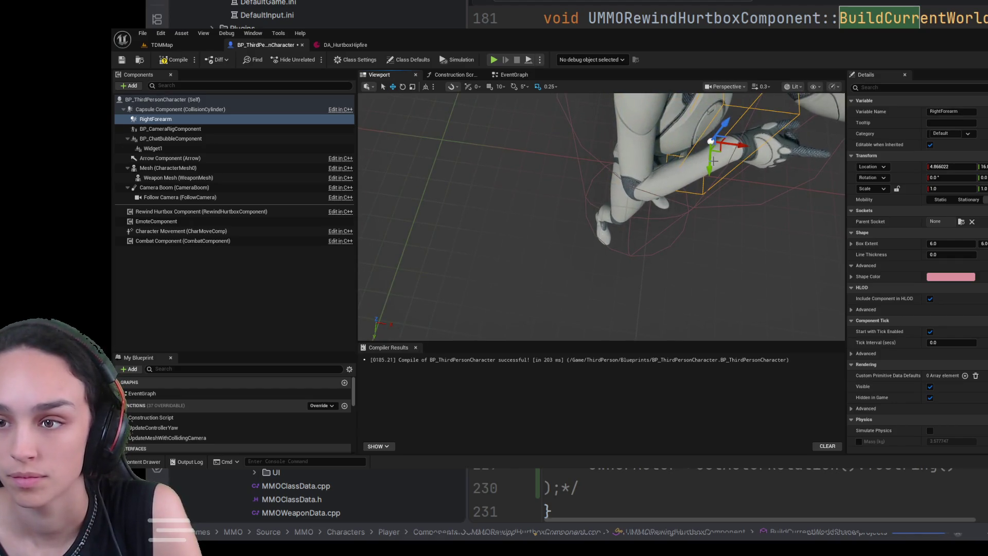
{"action": "left_click_drag", "start_coordinate": [982, 178], "coordinate": [931, 178]}
{"action": "mouse_move", "coordinate": [601, 216]}
{"action": "left_mouse_down"}
{"action": "mouse_move", "coordinate": [535, 201]}
{"action": "mouse_move", "coordinate": [681, 232]}
{"action": "left_mouse_up"}
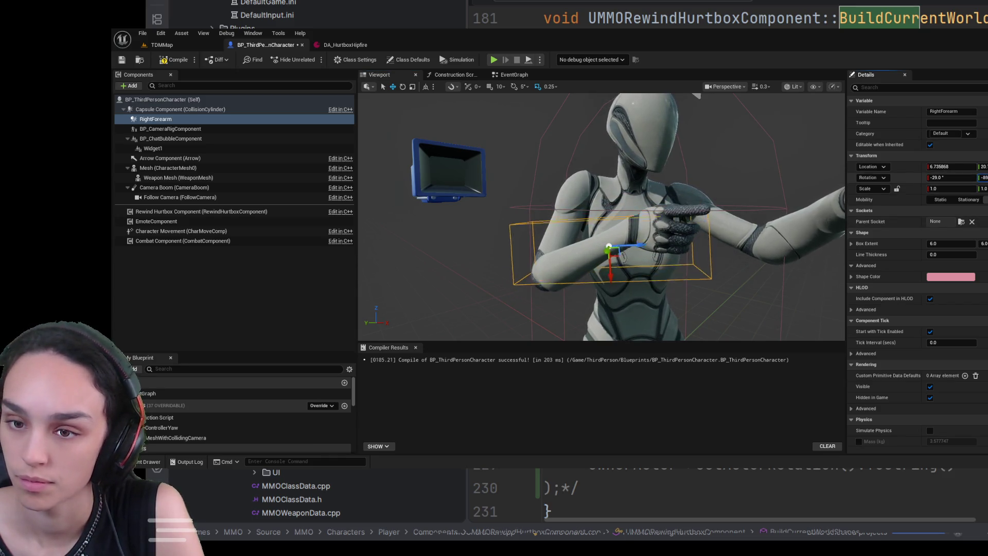
{"action": "left_click_drag", "start_coordinate": [601, 216], "coordinate": [555, 201]}
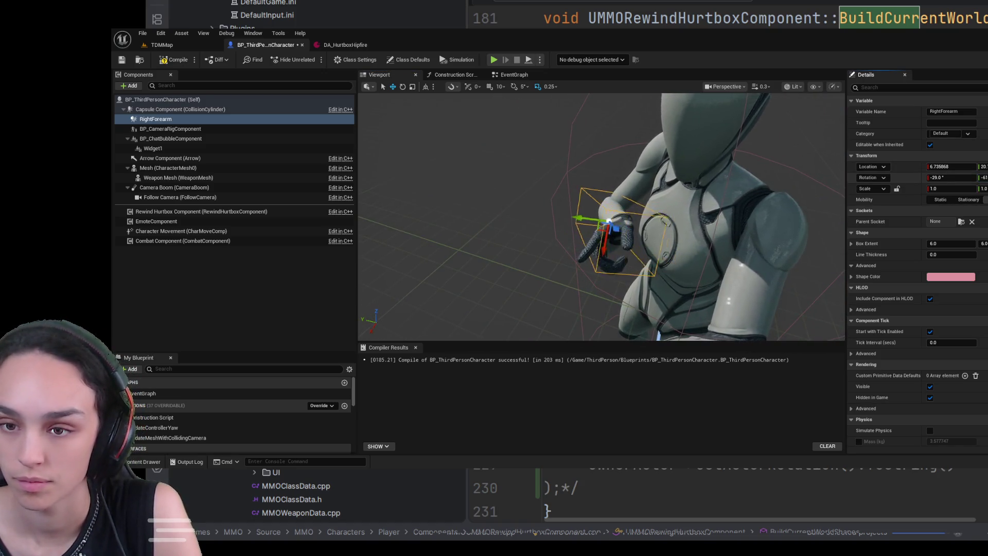
{"action": "mouse_move", "coordinate": [743, 224]}
{"action": "left_mouse_down"}
{"action": "mouse_move", "coordinate": [700, 196]}
{"action": "mouse_move", "coordinate": [607, 224]}
{"action": "left_mouse_up"}
- Round the box's X location to 6.0 and bring up DA_HurtboxHipfire for comparison
{"action": "left_click", "coordinate": [950, 166]}
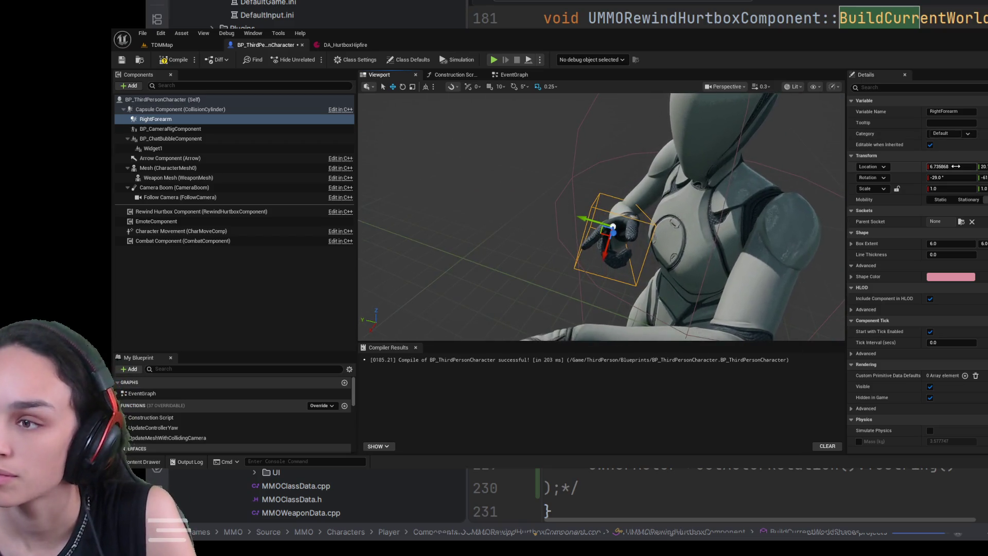
{"action": "type", "text": "6"}
{"action": "key", "text": "Return"}
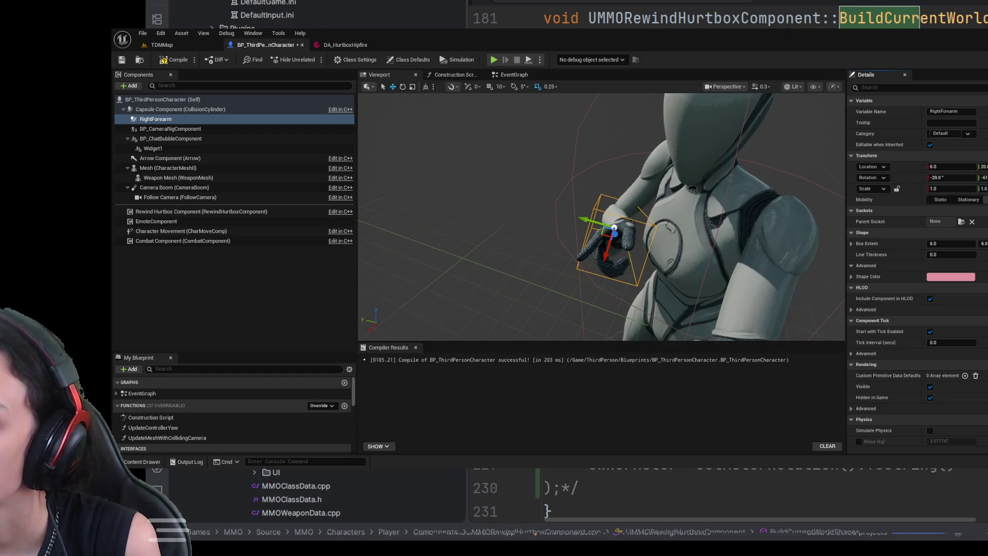
{"action": "left_click", "coordinate": [356, 46]}
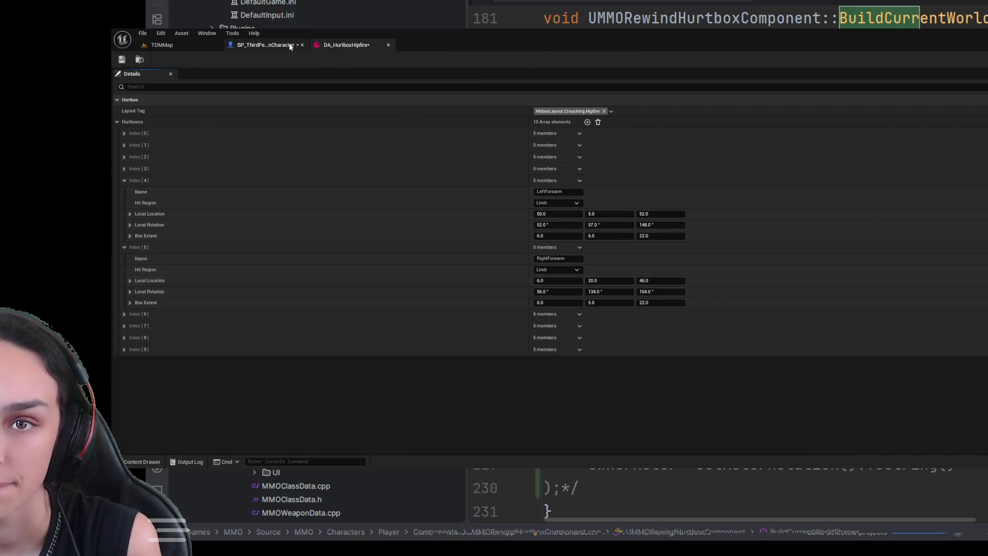
- Paste rotation -29, -61, 12 and extent 6, 6, 19 into the RightForearm entry and save
{"action": "left_click", "coordinate": [265, 45]}
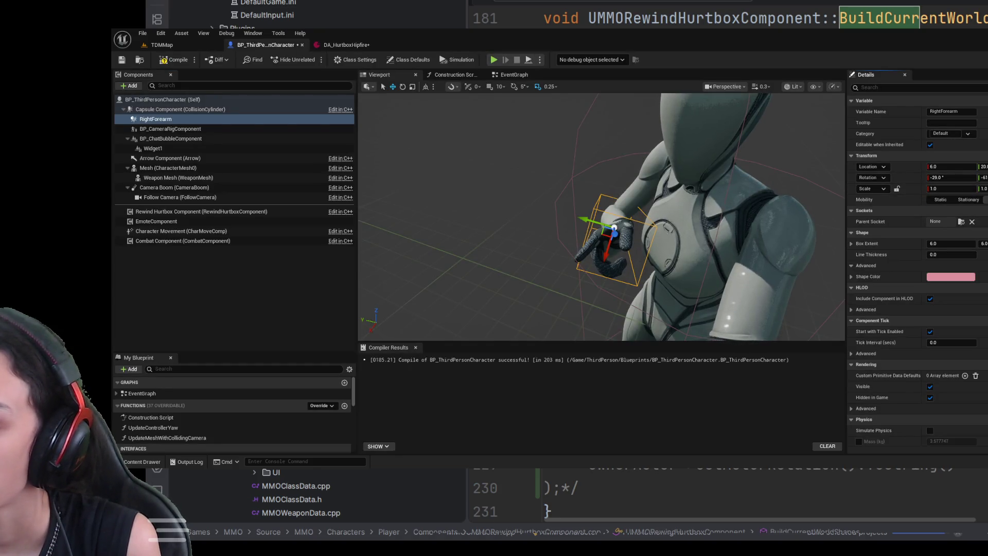
{"action": "left_click", "coordinate": [345, 45]}
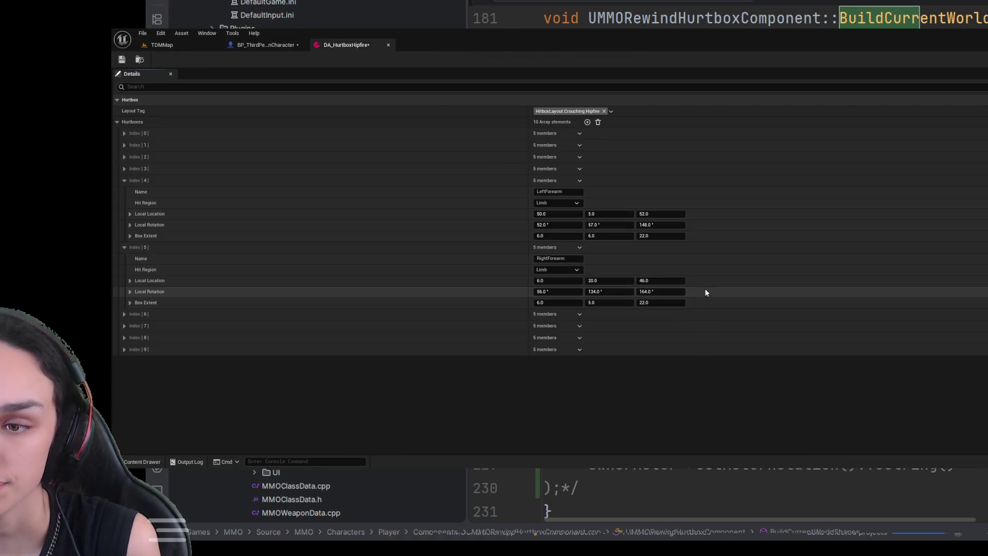
{"action": "left_click", "coordinate": [280, 45]}
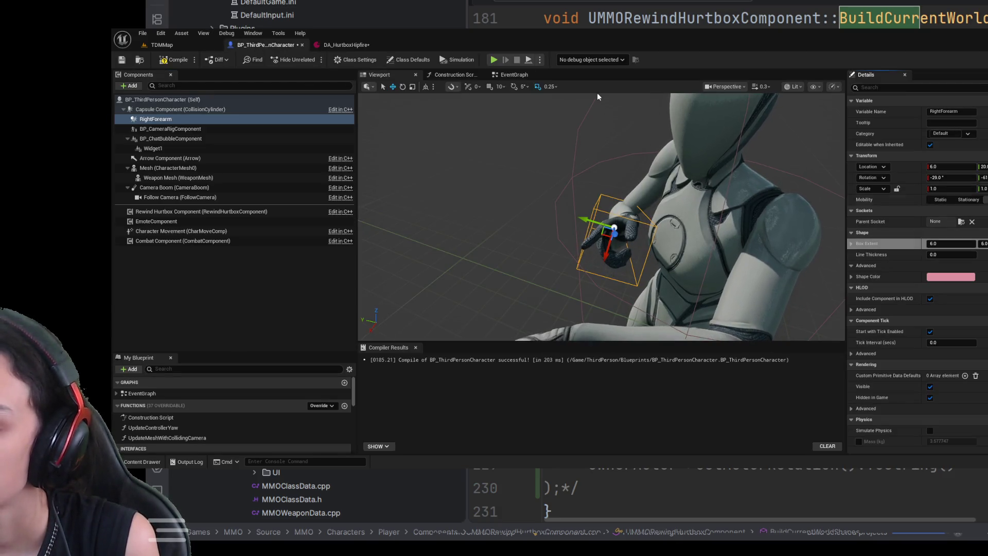
{"action": "left_click", "coordinate": [346, 44]}
{"action": "key", "text": "ctrl+v"}
{"action": "left_click", "coordinate": [122, 59]}
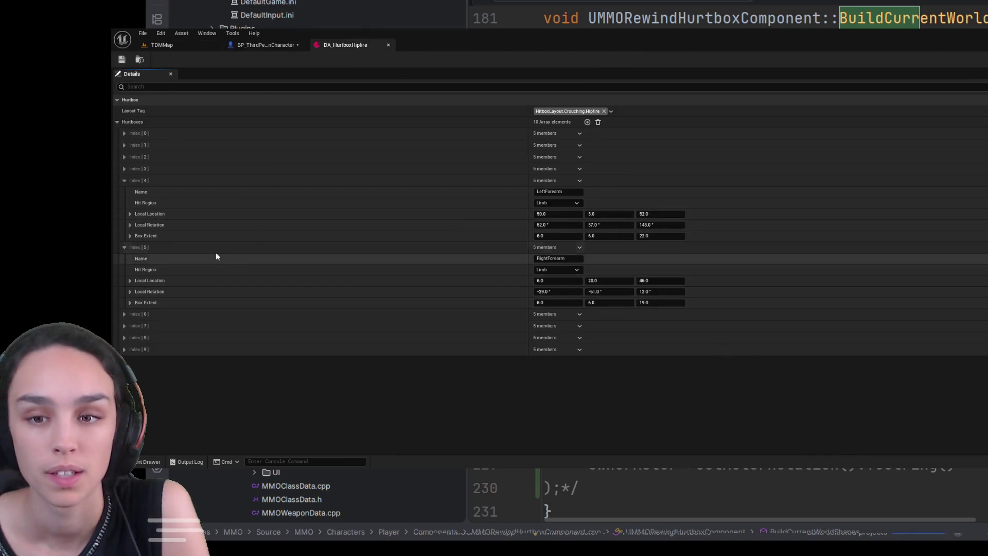
{"action": "left_click", "coordinate": [124, 247]}
- Rename the preview box LeftForearm and move it off the right hand
{"action": "left_click", "coordinate": [557, 192]}
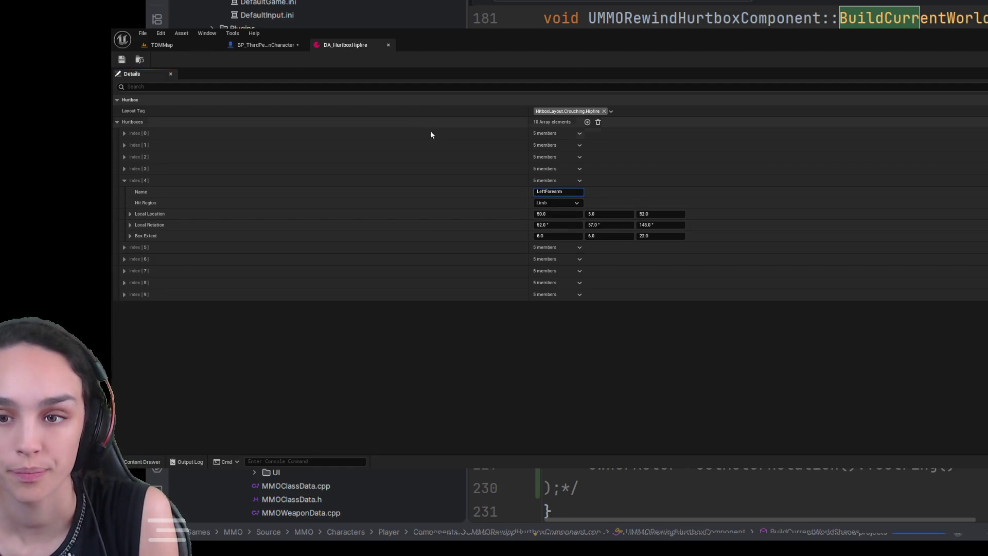
{"action": "left_click", "coordinate": [295, 43]}
{"action": "key", "text": "F2"}
{"action": "type", "text": "LeftForearm"}
{"action": "key", "text": "Return"}
{"action": "mouse_move", "coordinate": [607, 212]}
{"action": "left_mouse_down"}
{"action": "mouse_move", "coordinate": [571, 196]}
{"action": "mouse_move", "coordinate": [686, 182]}
{"action": "left_mouse_up"}
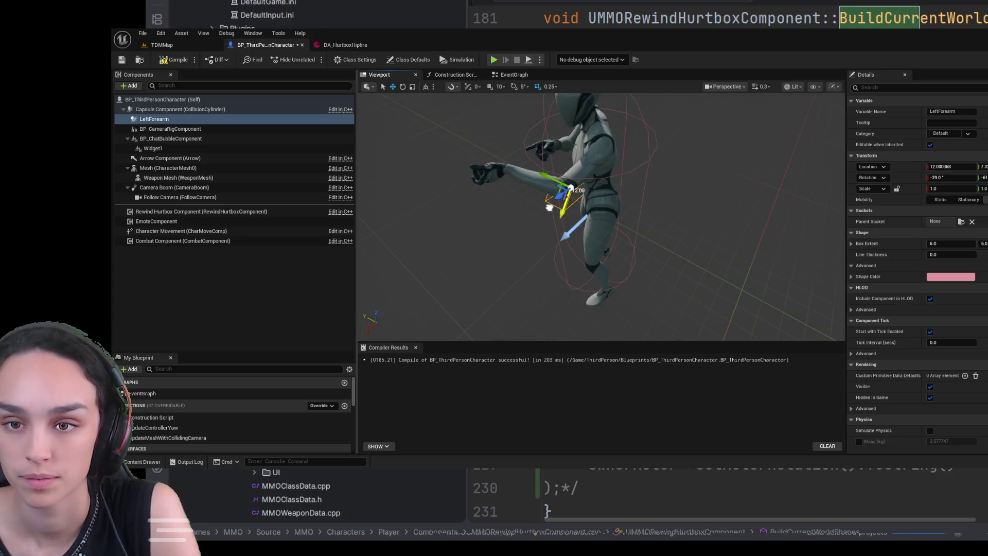
- Rotate and slide the LeftForearm preview box with the gizmo until it lines up along the left forearm
{"action": "left_click_drag", "start_coordinate": [561, 213], "coordinate": [576, 256]}
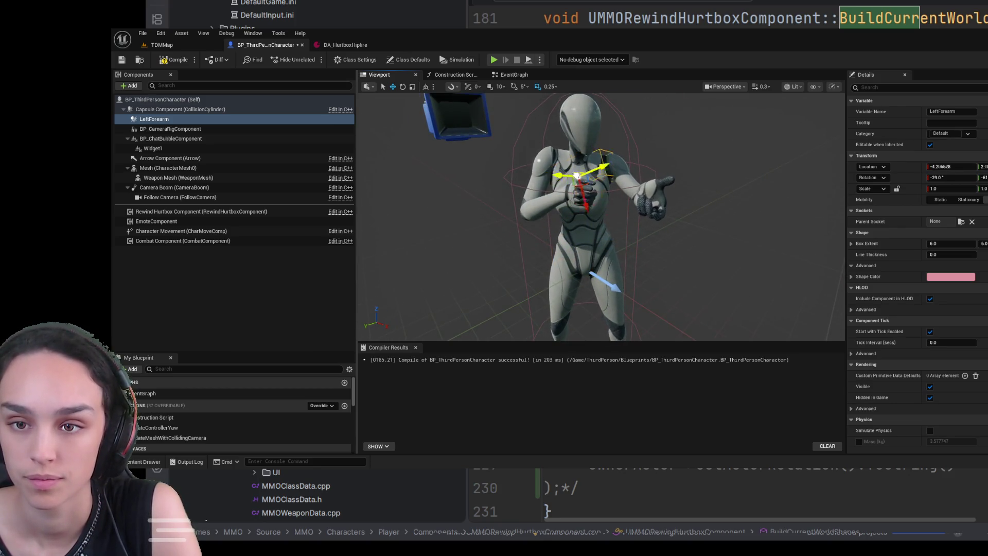
{"action": "left_click_drag", "start_coordinate": [621, 168], "coordinate": [654, 168]}
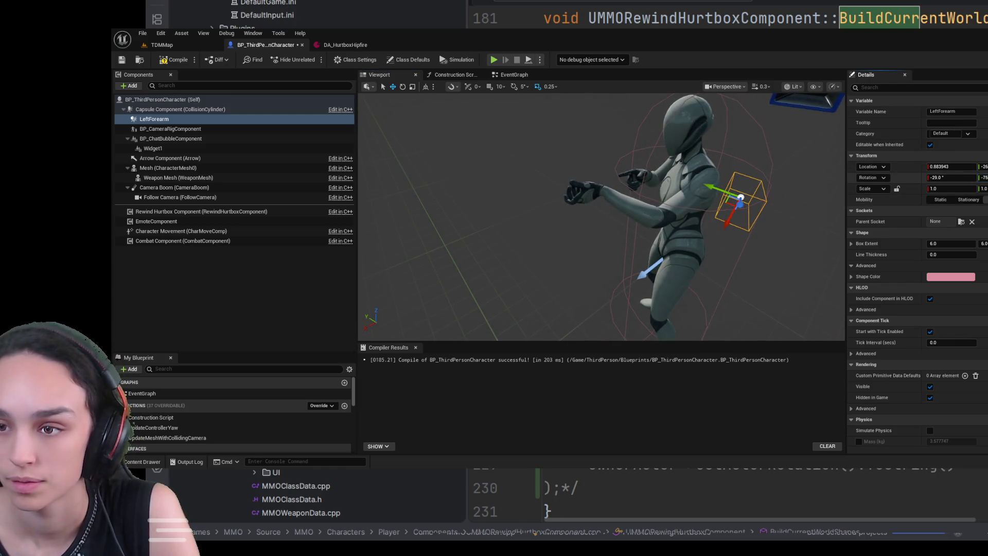
{"action": "left_click_drag", "start_coordinate": [744, 230], "coordinate": [708, 217]}
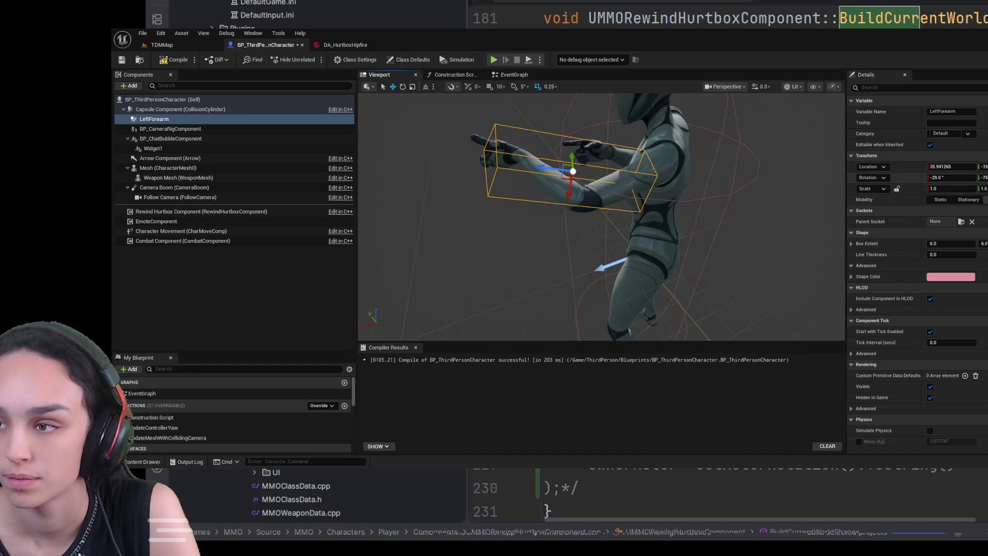
{"action": "mouse_move", "coordinate": [543, 199]}
{"action": "left_mouse_down"}
{"action": "mouse_move", "coordinate": [544, 221]}
{"action": "mouse_move", "coordinate": [543, 199]}
{"action": "mouse_move", "coordinate": [529, 199]}
{"action": "left_mouse_up"}
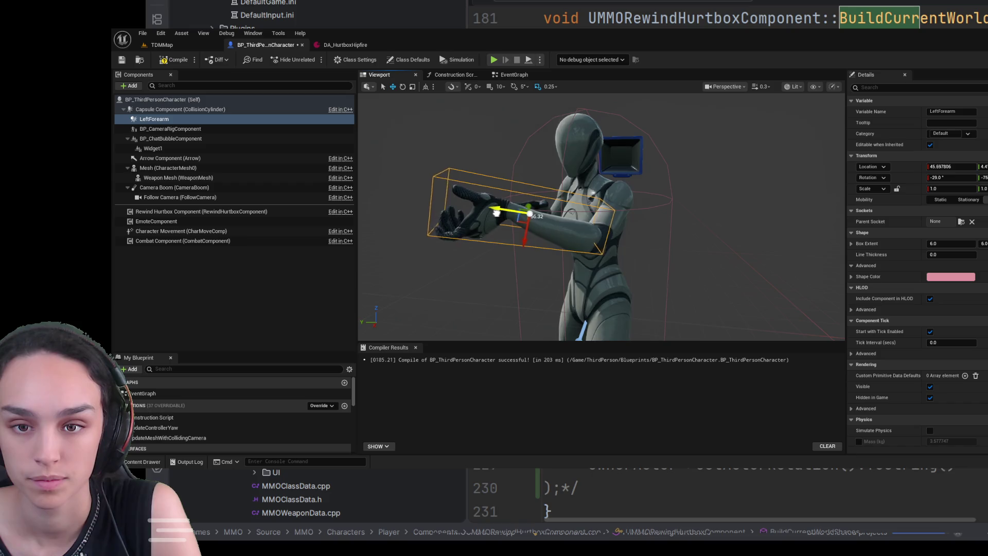
{"action": "mouse_move", "coordinate": [517, 239]}
{"action": "left_mouse_down"}
{"action": "mouse_move", "coordinate": [551, 232]}
{"action": "mouse_move", "coordinate": [514, 190]}
{"action": "mouse_move", "coordinate": [530, 216]}
{"action": "mouse_move", "coordinate": [556, 221]}
{"action": "left_mouse_up"}
{"action": "left_click_drag", "start_coordinate": [973, 177], "coordinate": [962, 177]}
{"action": "mouse_move", "coordinate": [628, 188]}
{"action": "left_mouse_down"}
{"action": "mouse_move", "coordinate": [623, 195]}
{"action": "mouse_move", "coordinate": [587, 126]}
{"action": "mouse_move", "coordinate": [628, 179]}
{"action": "mouse_move", "coordinate": [617, 202]}
{"action": "mouse_move", "coordinate": [669, 175]}
{"action": "mouse_move", "coordinate": [686, 110]}
{"action": "mouse_move", "coordinate": [566, 183]}
{"action": "left_mouse_up"}
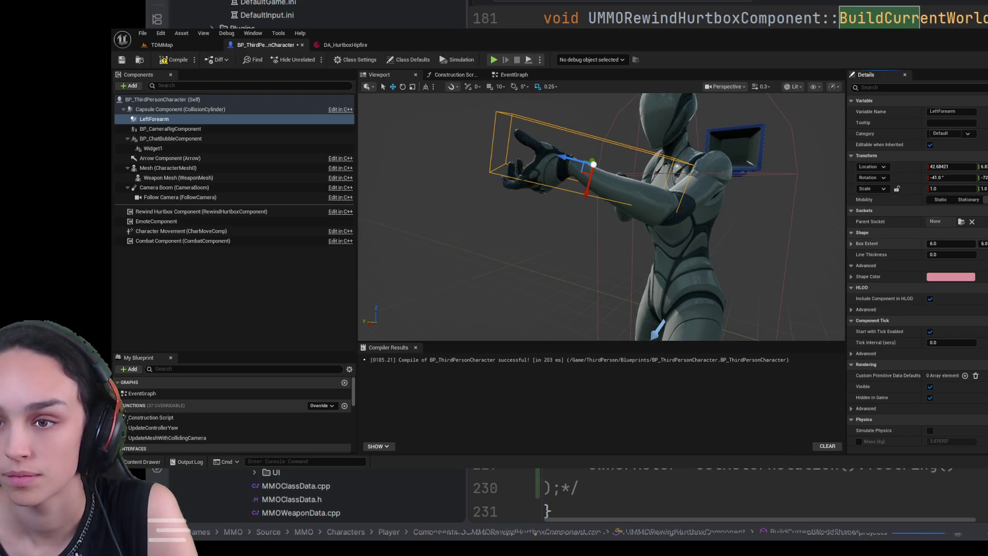
{"action": "mouse_move", "coordinate": [589, 183]}
{"action": "left_mouse_down"}
{"action": "mouse_move", "coordinate": [588, 197]}
{"action": "mouse_move", "coordinate": [612, 209]}
{"action": "mouse_move", "coordinate": [607, 242]}
{"action": "mouse_move", "coordinate": [591, 201]}
{"action": "mouse_move", "coordinate": [571, 196]}
{"action": "mouse_move", "coordinate": [594, 186]}
{"action": "left_mouse_up"}
{"action": "left_click_drag", "start_coordinate": [707, 192], "coordinate": [696, 191]}
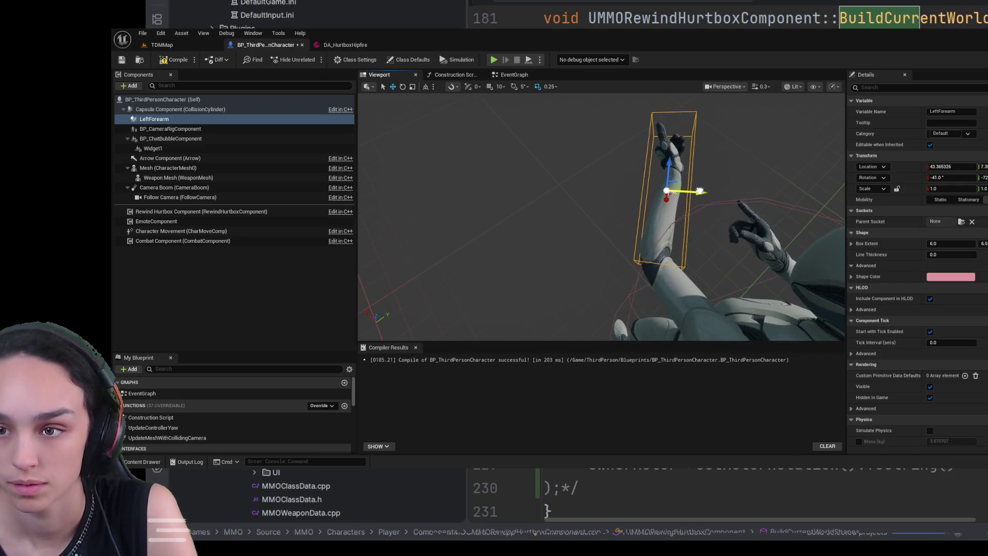
- Compile the character blueprint and round the preview box's X location to 43
{"action": "left_click", "coordinate": [174, 59]}
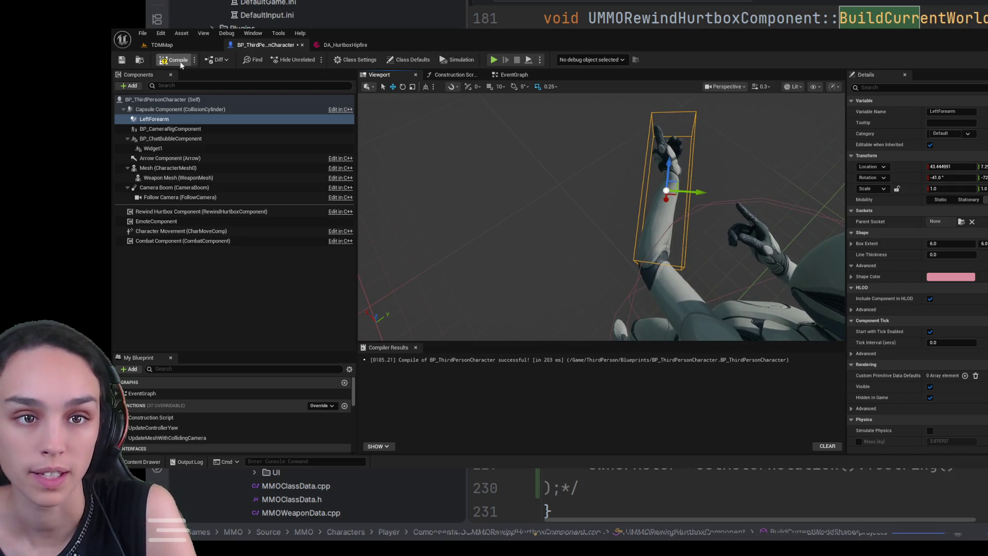
{"action": "left_click", "coordinate": [939, 167]}
{"action": "type", "text": "43"}
{"action": "key", "text": "Return"}
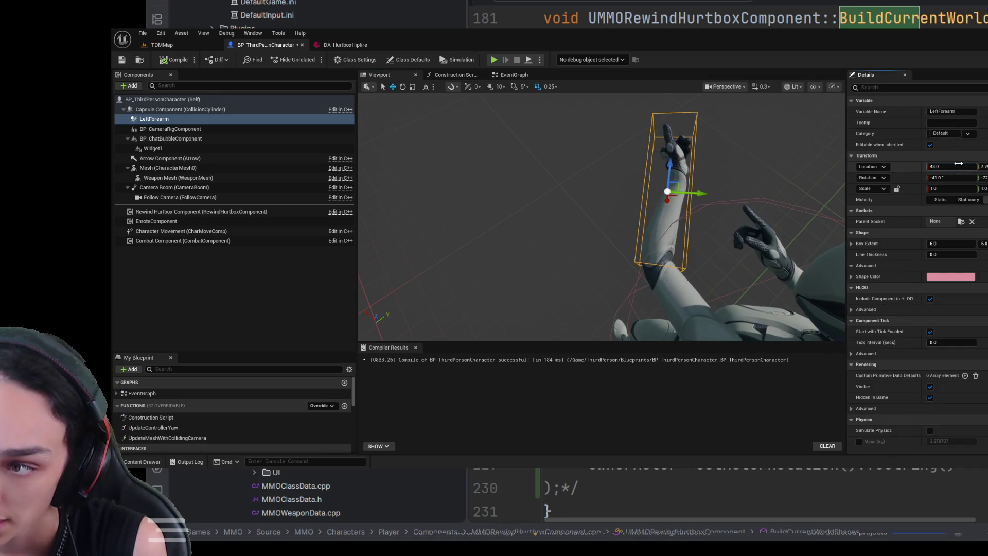
{"action": "left_click", "coordinate": [956, 61]}
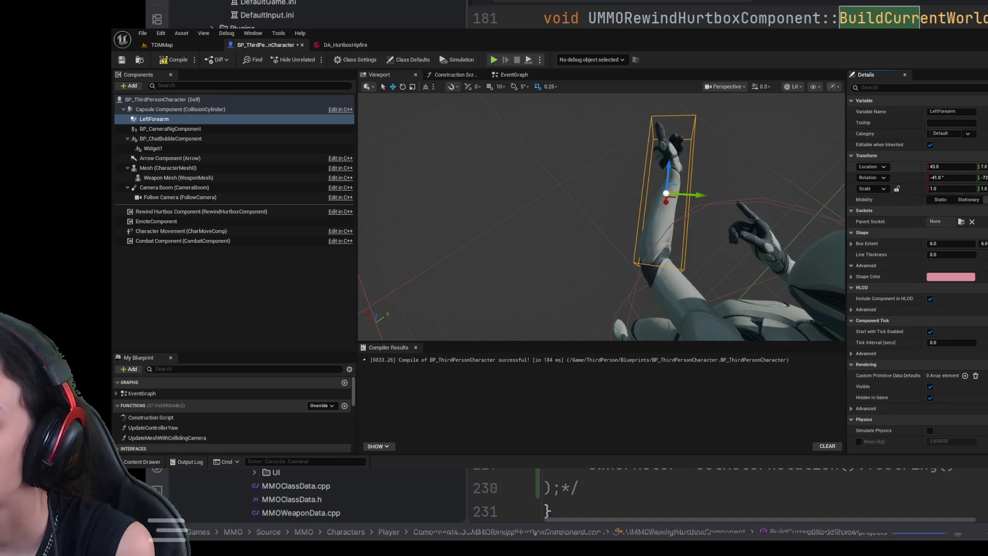
- Copy location 43/7/53, rotation -41/-72/91 and extent 6/6/21 into Index[4], then save
{"action": "left_click", "coordinate": [343, 48]}
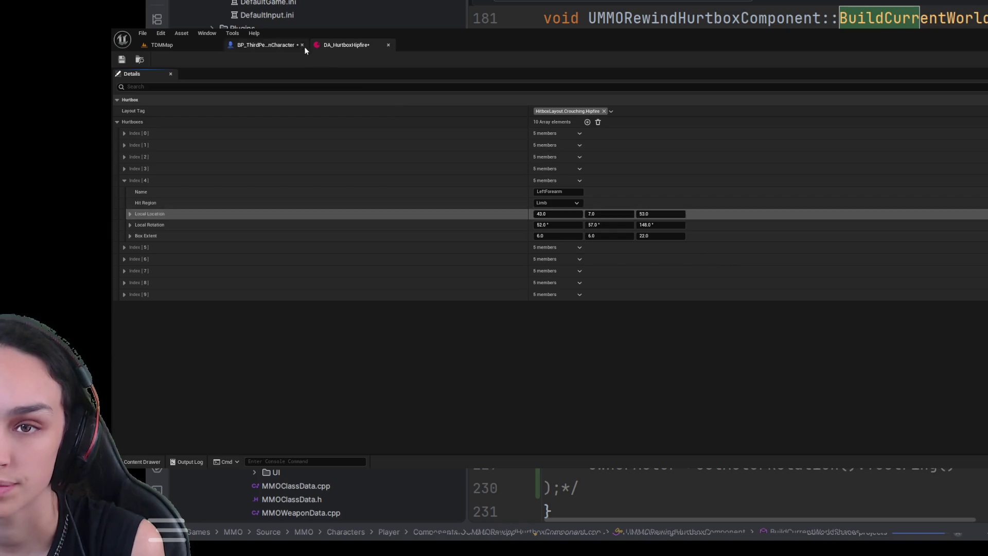
{"action": "left_click", "coordinate": [265, 45]}
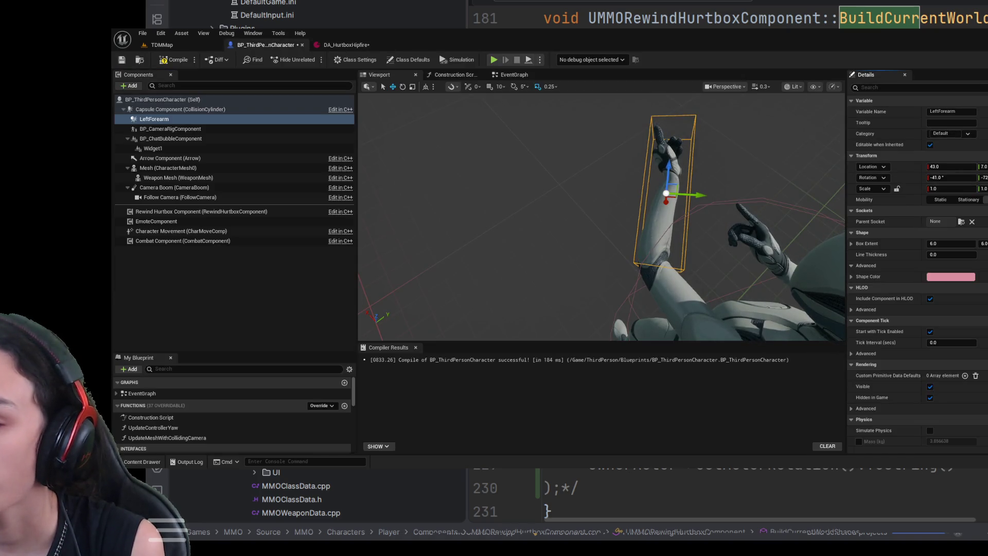
{"action": "left_click", "coordinate": [343, 44]}
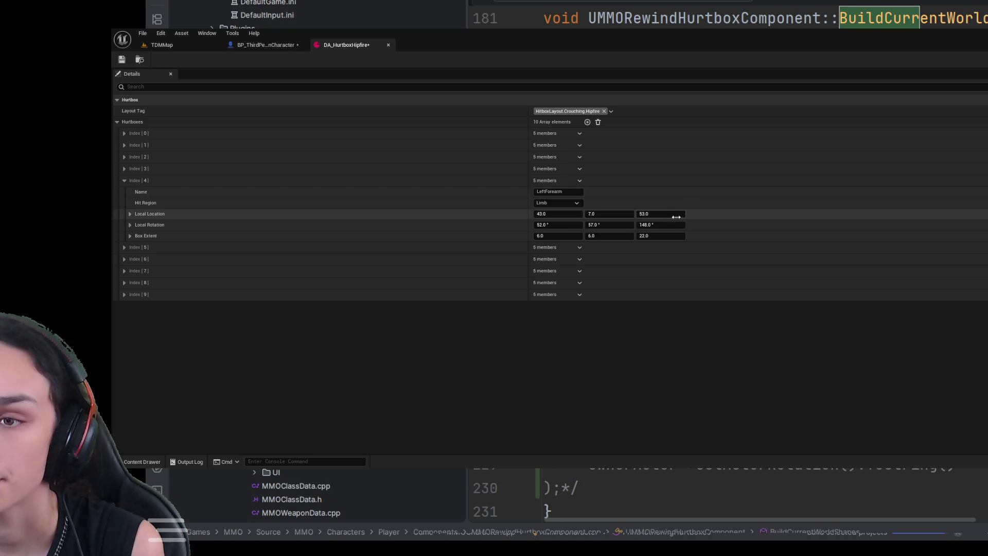
{"action": "left_click", "coordinate": [285, 45]}
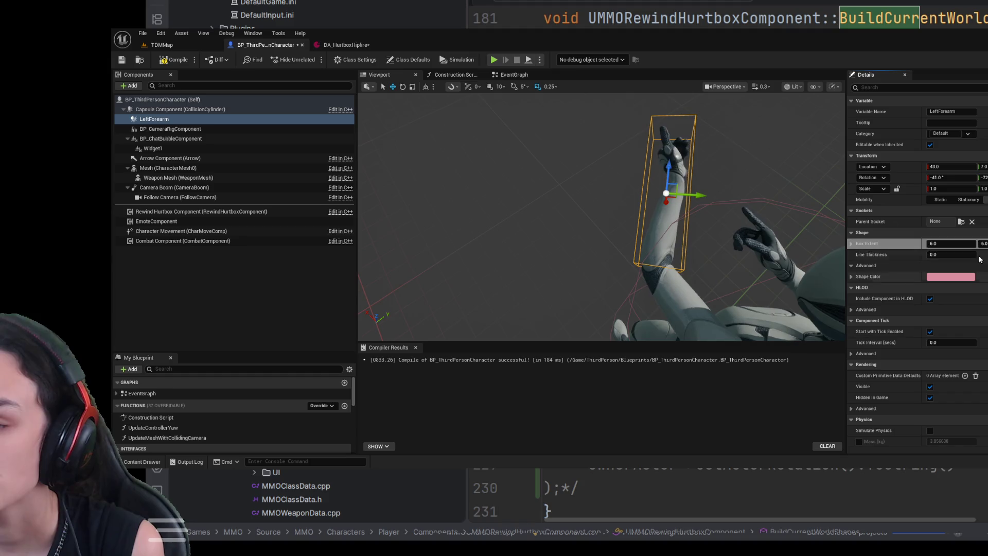
{"action": "left_click", "coordinate": [346, 45]}
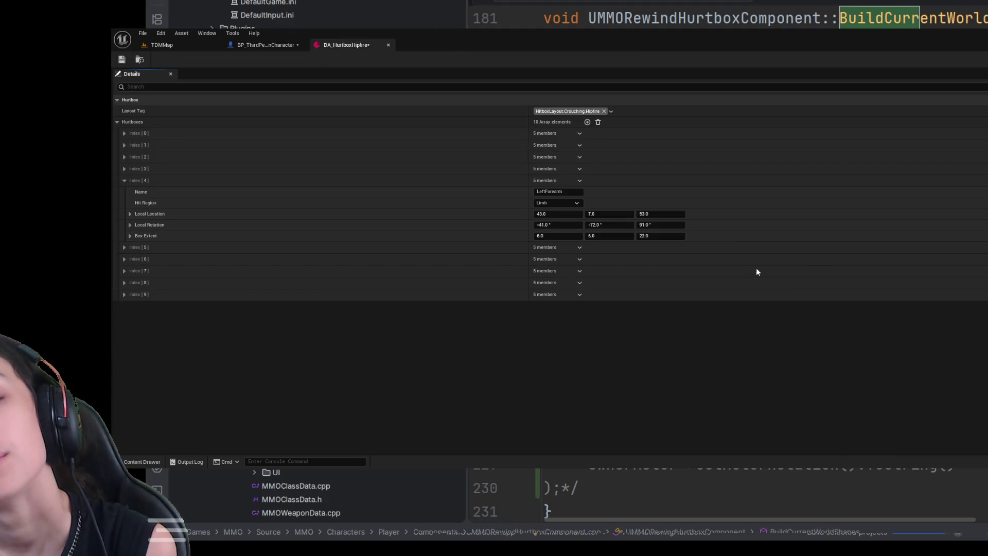
{"action": "key", "text": "ctrl+z"}
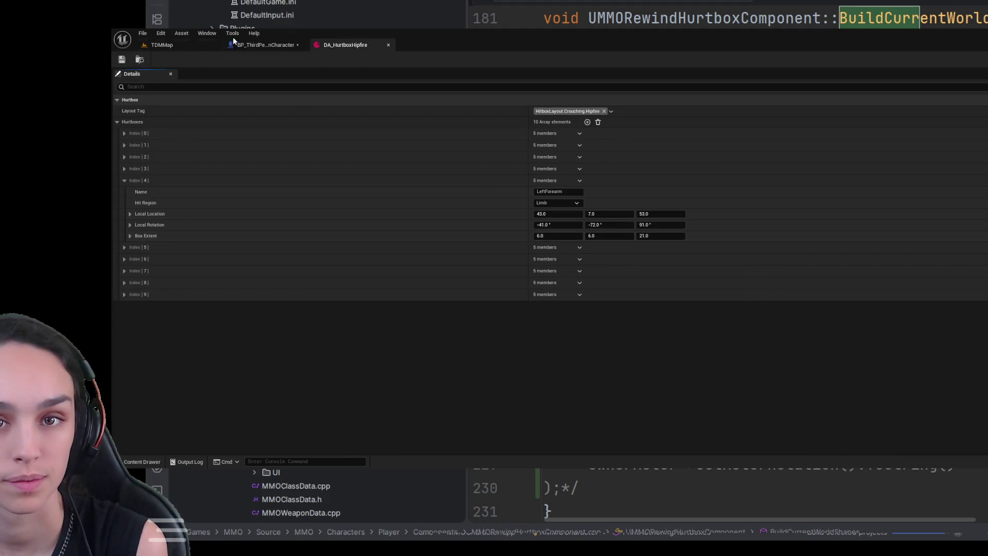
{"action": "left_click", "coordinate": [265, 45]}
- Delete the LeftForearm preview box from the character blueprint and recompile it
{"action": "left_click", "coordinate": [190, 110]}
{"action": "left_click", "coordinate": [189, 118]}
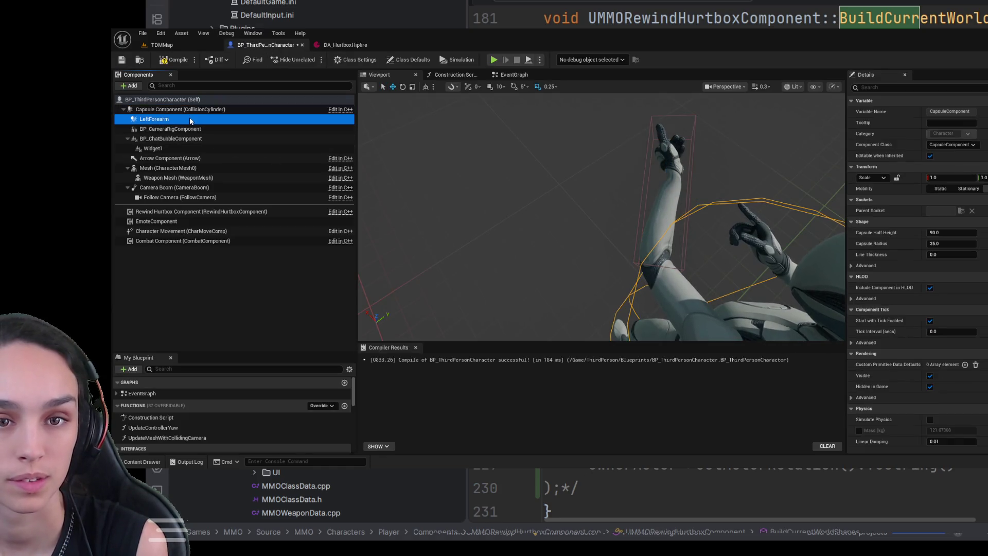
{"action": "key", "text": "Delete"}
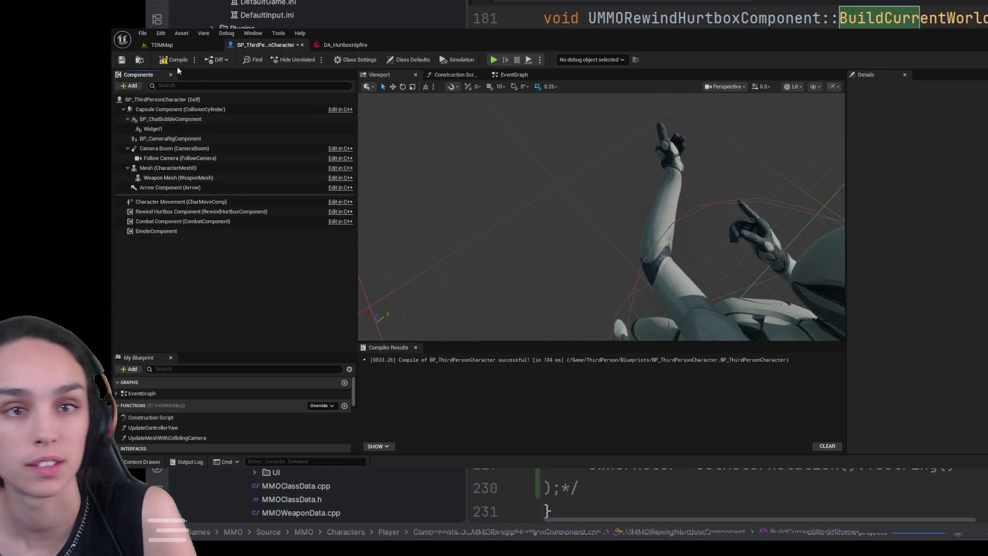
{"action": "left_click", "coordinate": [177, 61]}
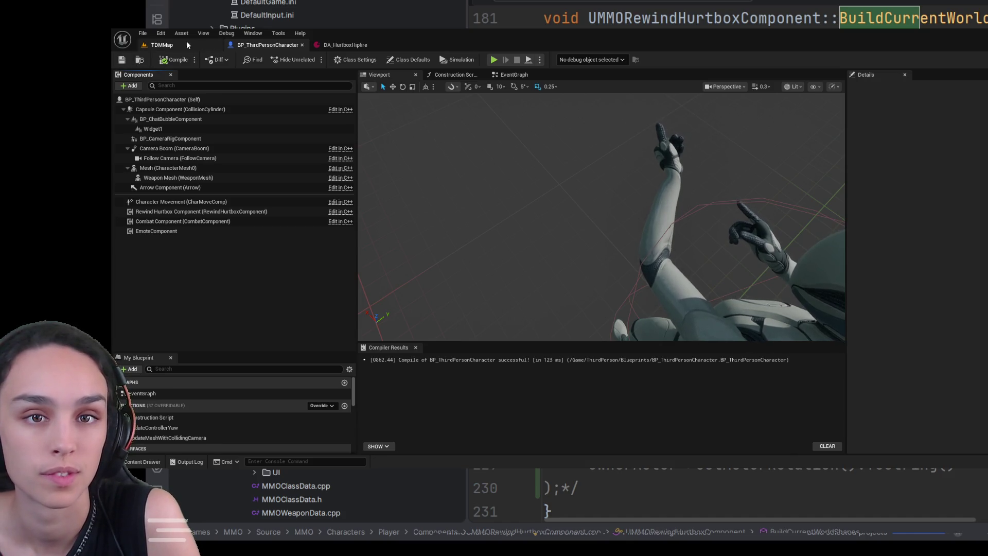
{"action": "left_click", "coordinate": [187, 45]}
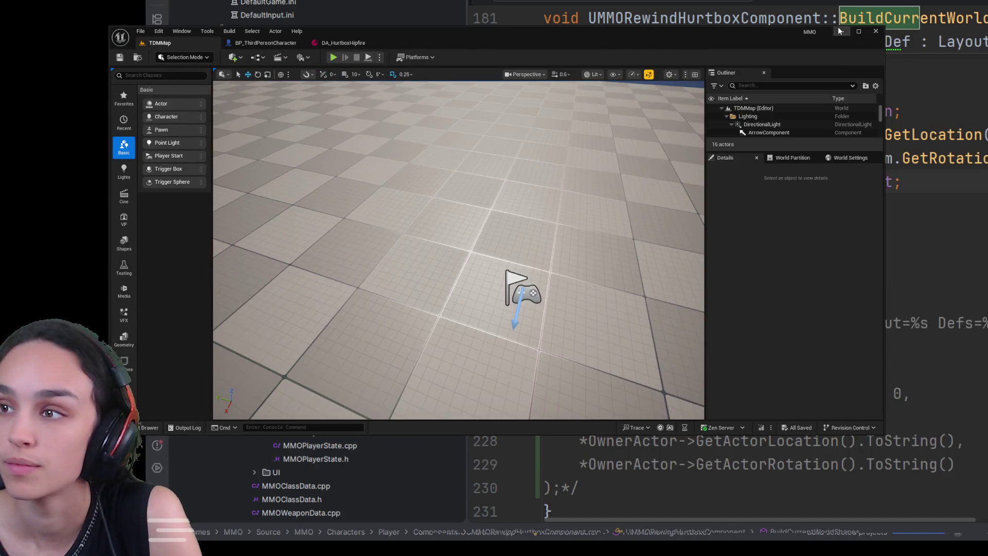
- Play-test TDMMap and fly the ejected camera around the red character to check the revised forearm hurtbox
{"action": "left_click", "coordinate": [333, 57]}
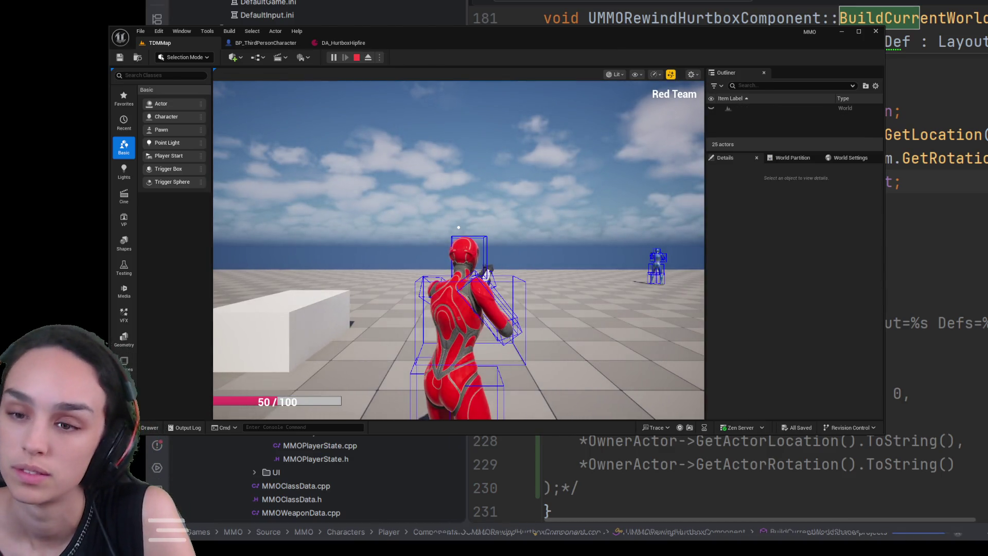
{"action": "key", "text": "F8"}
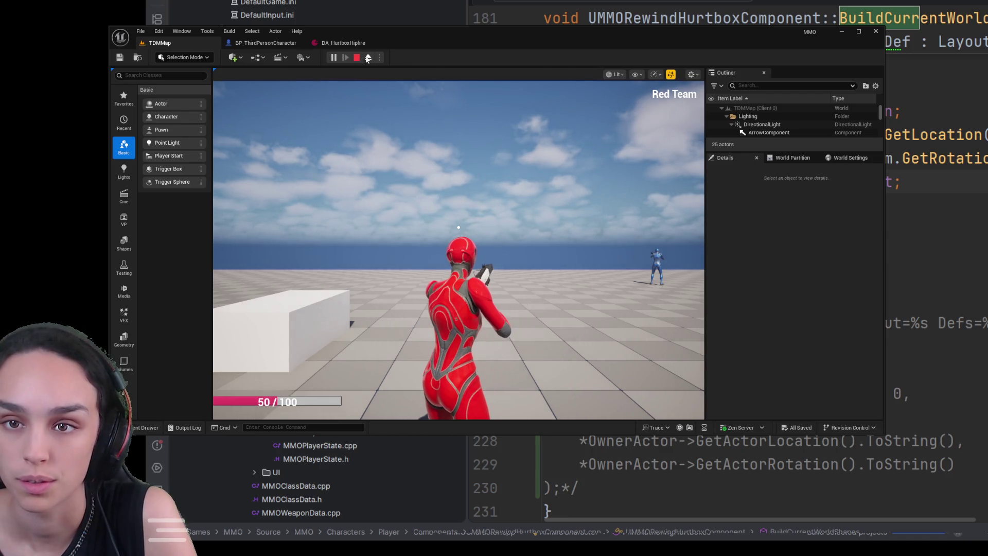
{"action": "left_click_drag", "start_coordinate": [526, 251], "coordinate": [526, 252]}
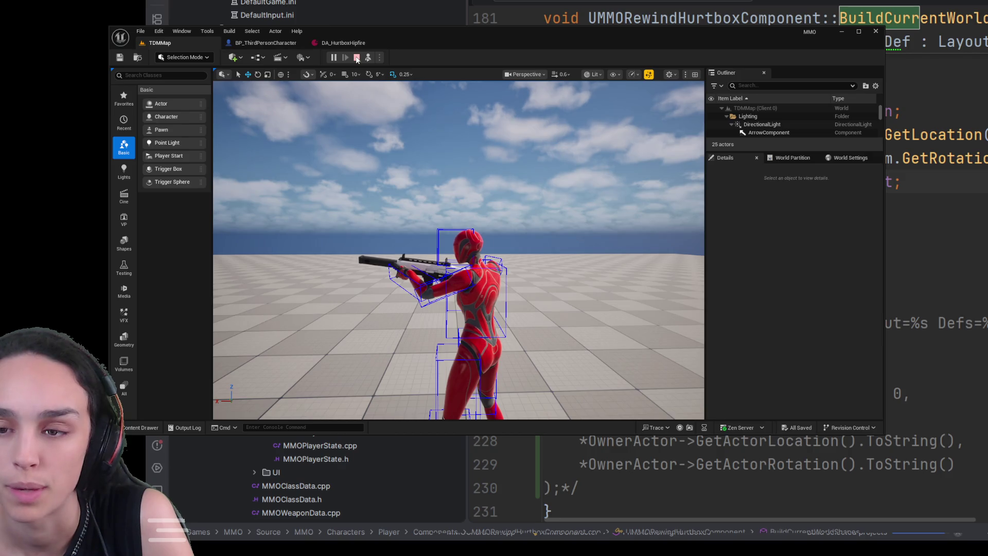
{"action": "left_click", "coordinate": [356, 57]}
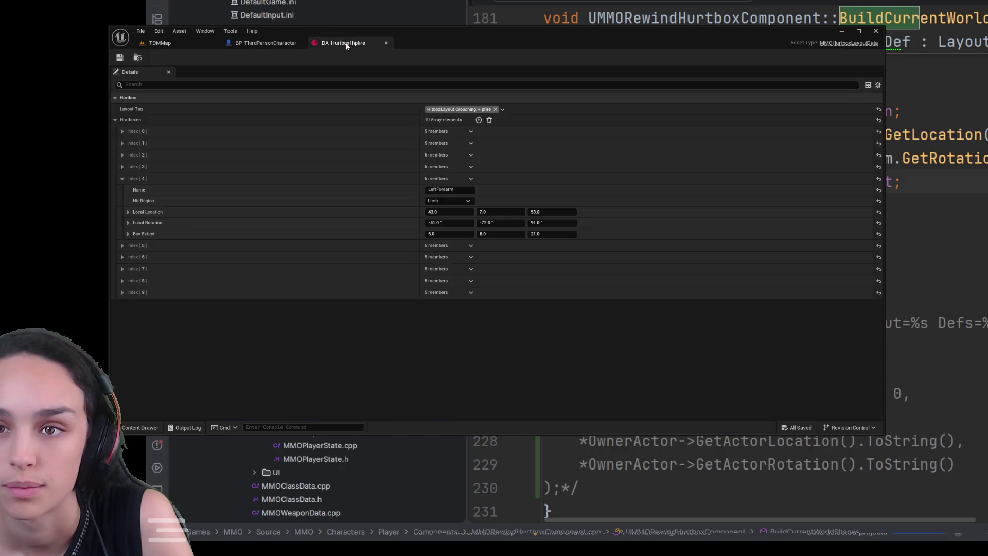
- Set the Head hurtbox's local X location to 5 and check it in a quick play test
{"action": "left_click", "coordinate": [122, 130]}
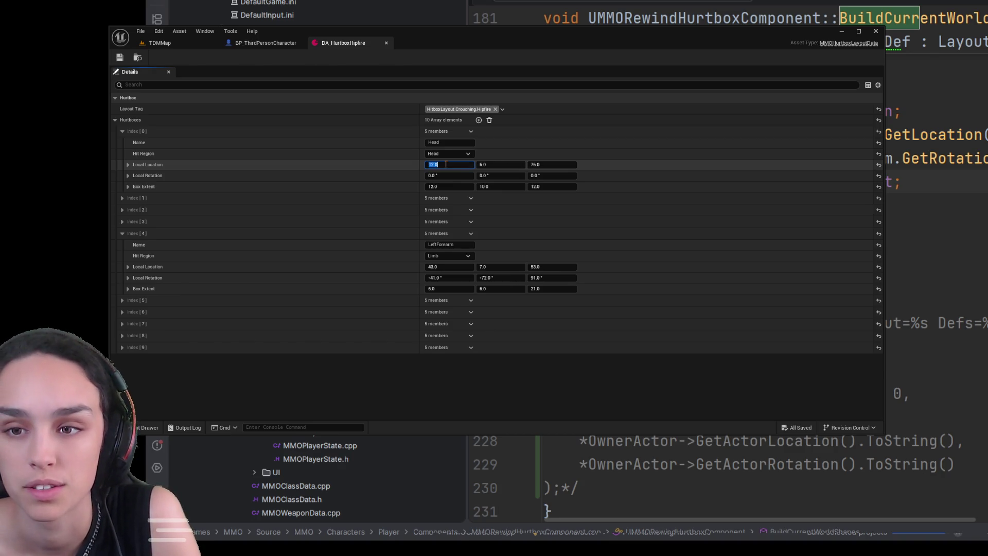
{"action": "type", "text": "5"}
{"action": "key", "text": "Return"}
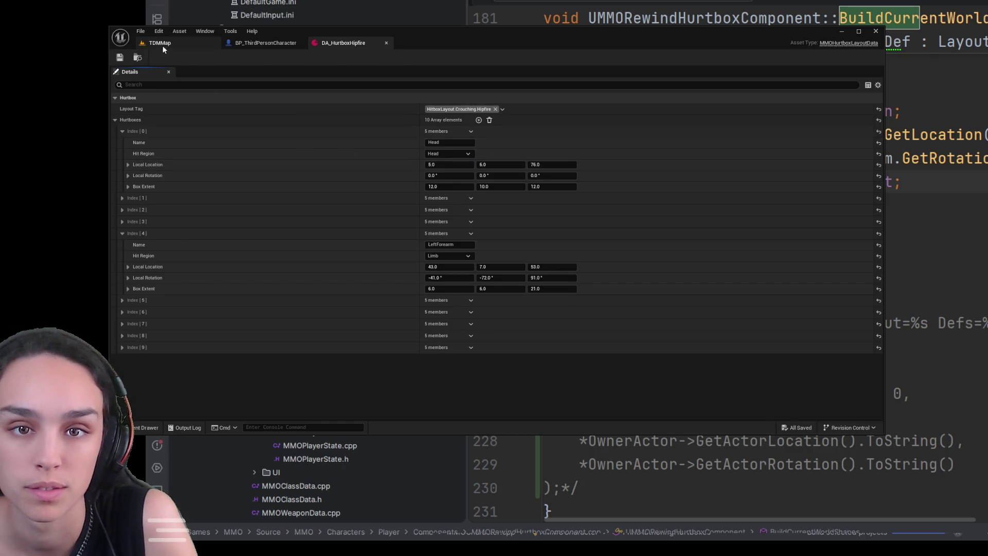
{"action": "left_click", "coordinate": [167, 46]}
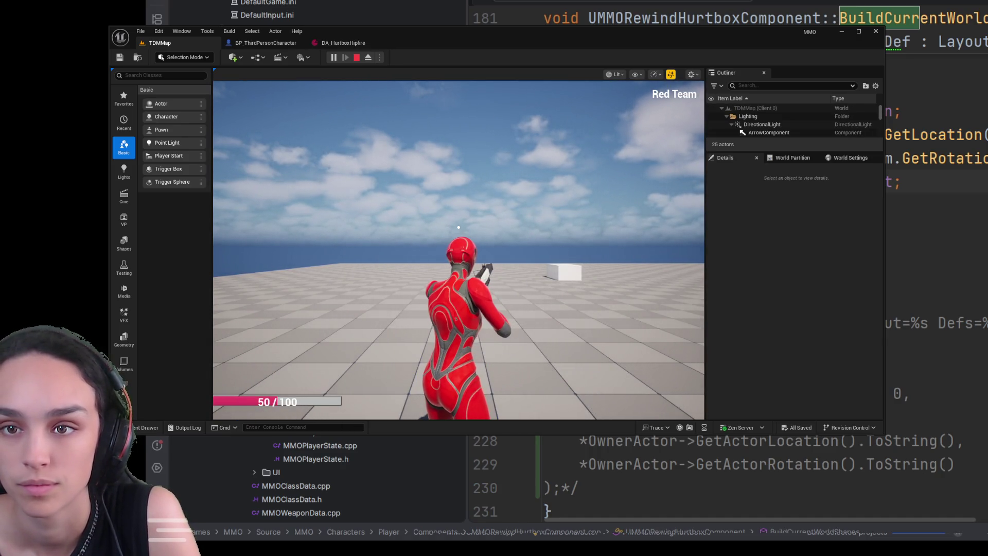
{"action": "key", "text": "F8"}
{"action": "key", "text": "F8"}
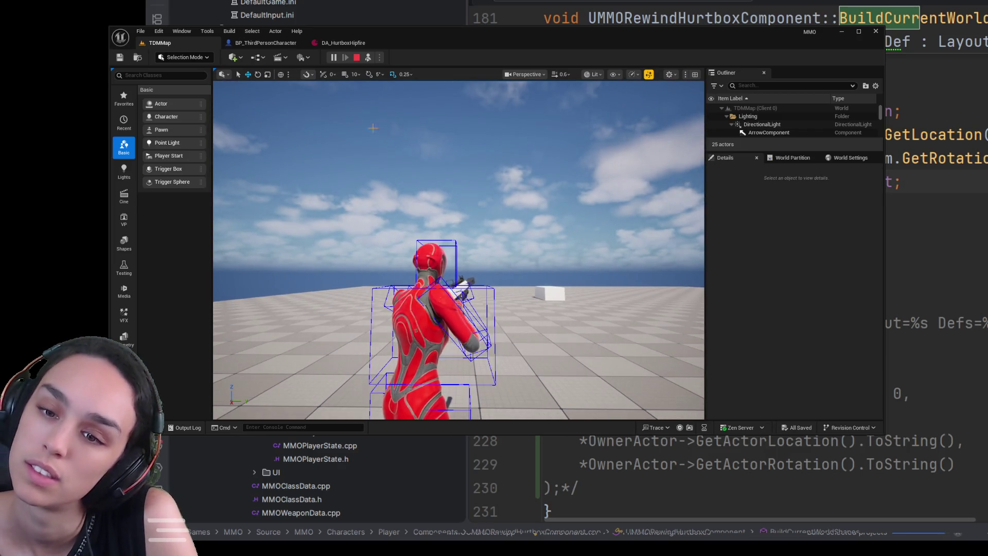
{"action": "left_click", "coordinate": [353, 57]}
- Set the Head hurtbox's local Y location to 5 in DA_HurtboxHipfire
{"action": "left_click", "coordinate": [265, 43]}
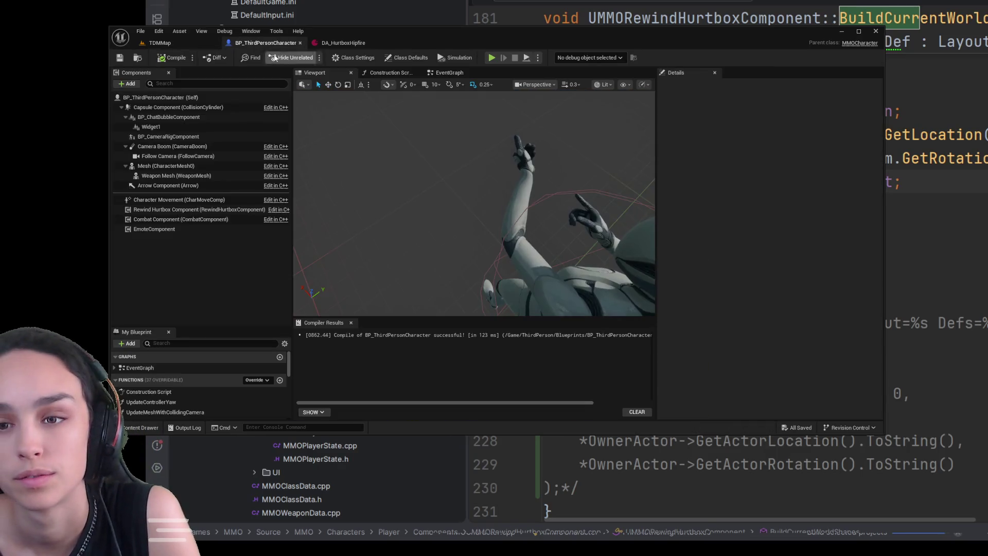
{"action": "left_click", "coordinate": [340, 42]}
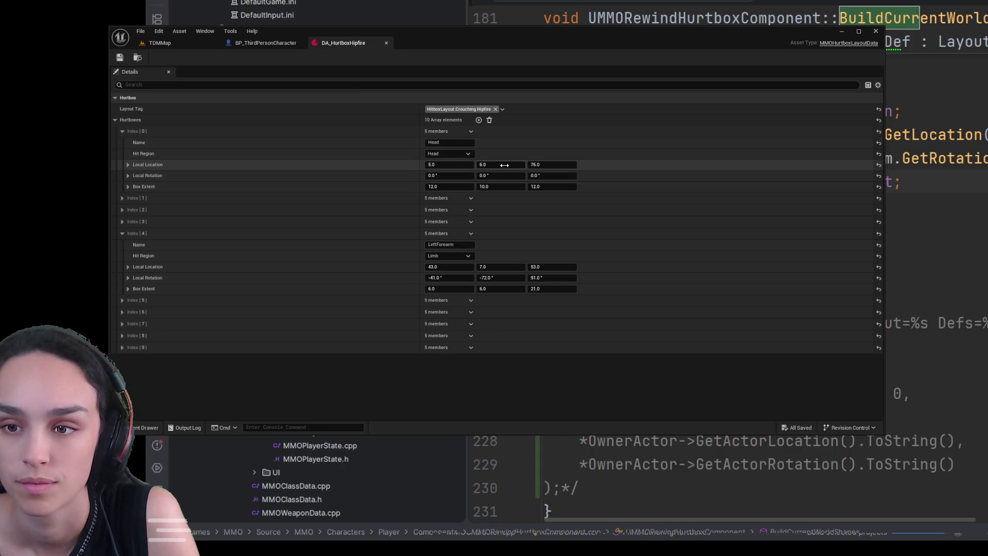
{"action": "left_click", "coordinate": [504, 165]}
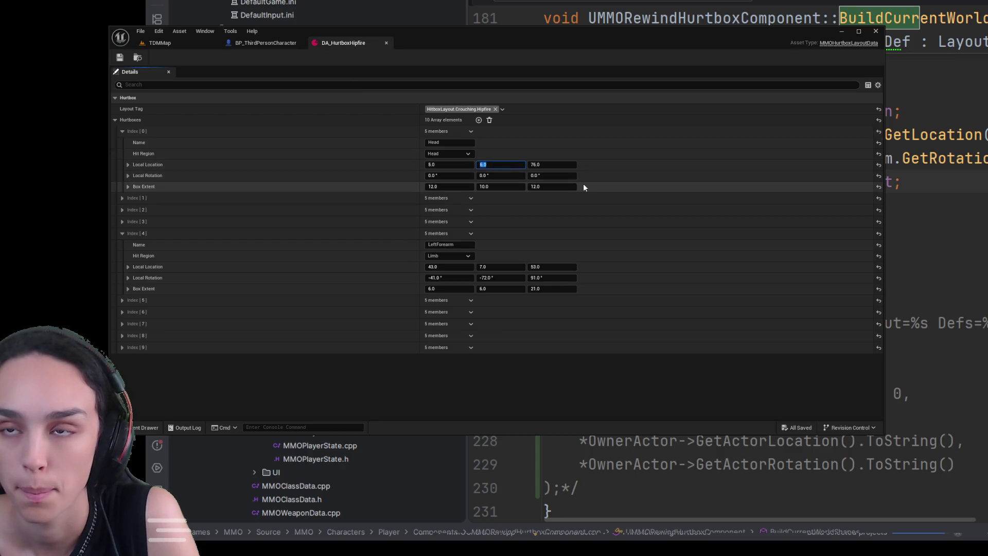
{"action": "type", "text": "5"}
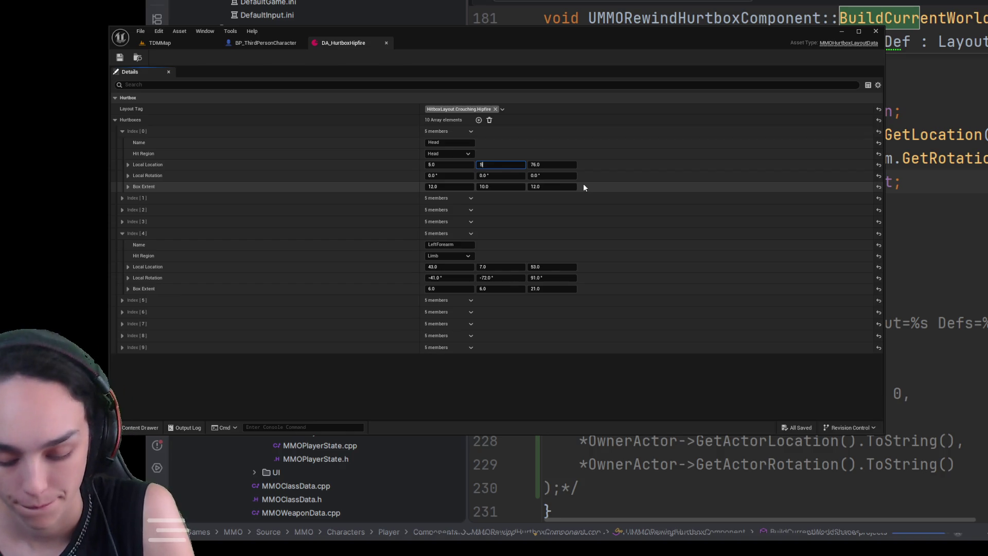
{"action": "left_click", "coordinate": [118, 57]}
{"action": "left_click", "coordinate": [160, 43]}
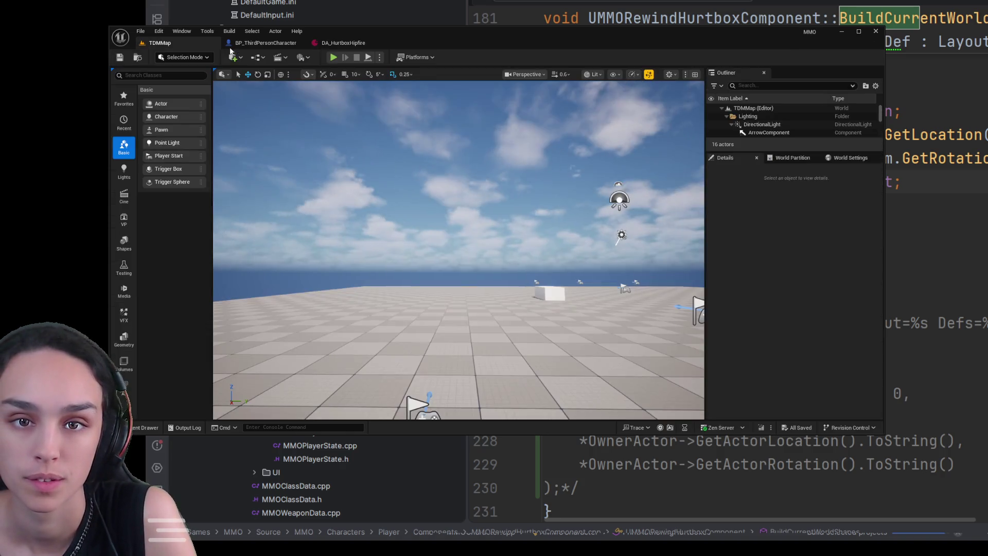
- Fly the ejected camera around the red and blue characters to inspect their hurtbox wireframes, then stop
{"action": "left_click", "coordinate": [332, 58]}
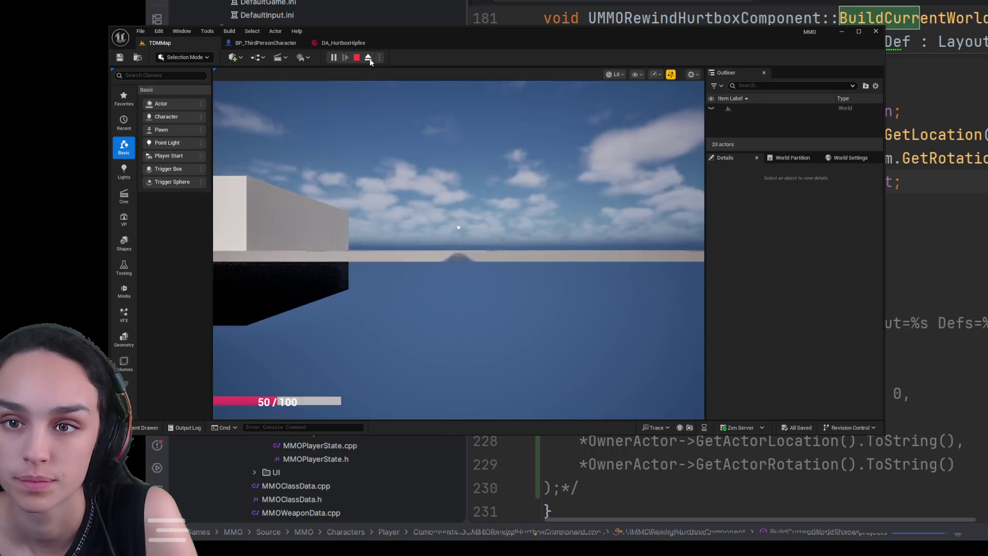
{"action": "left_click", "coordinate": [368, 57]}
{"action": "key", "text": "w"}
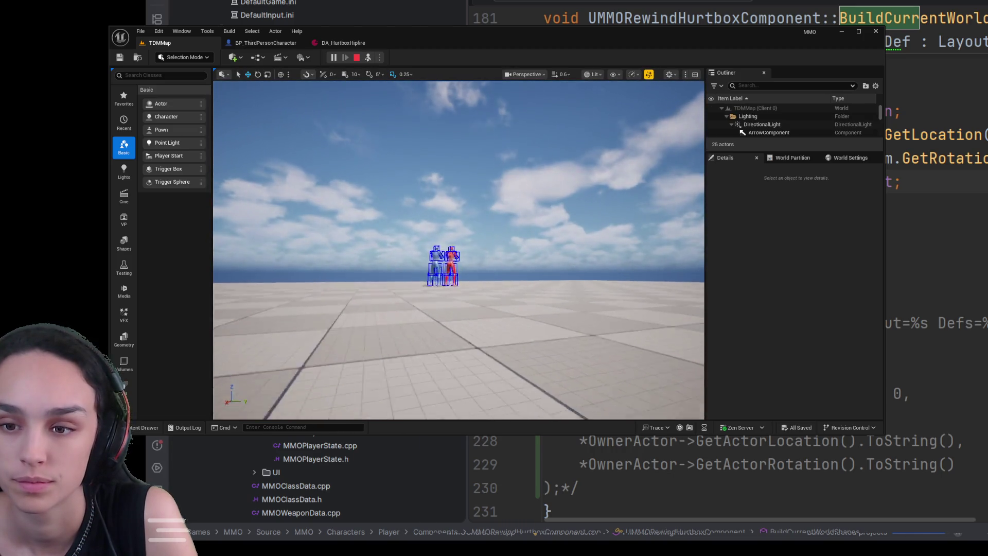
{"action": "key", "text": "w"}
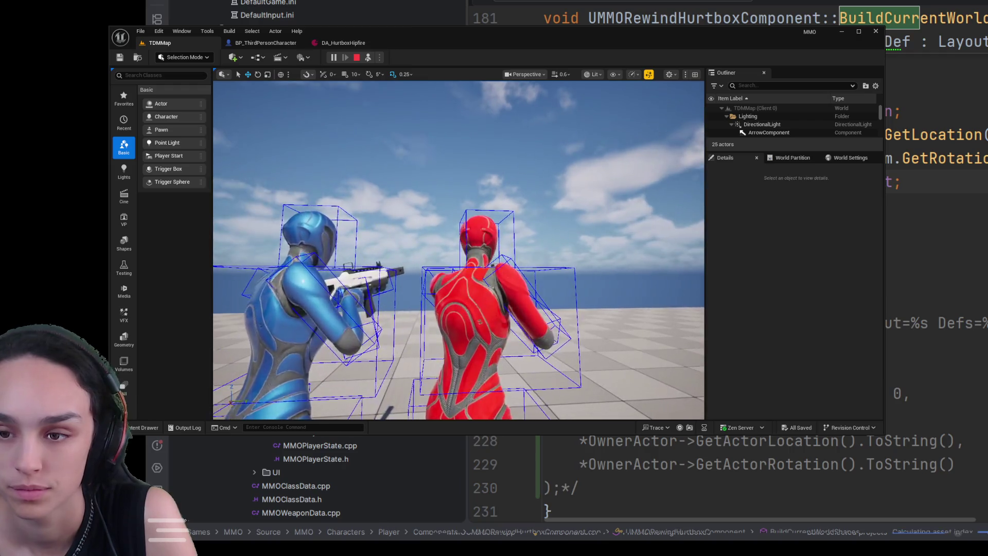
{"action": "key", "text": "s"}
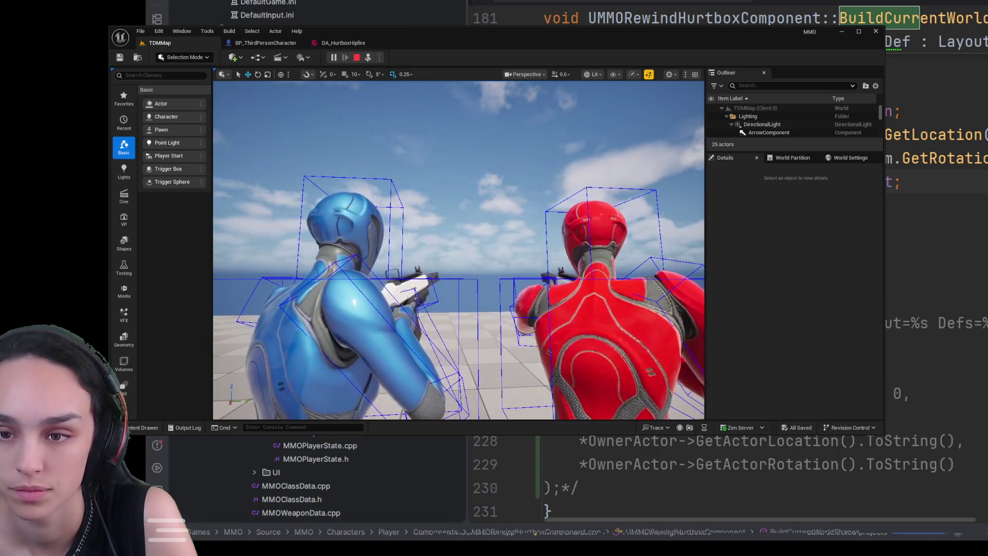
{"action": "key", "text": "s"}
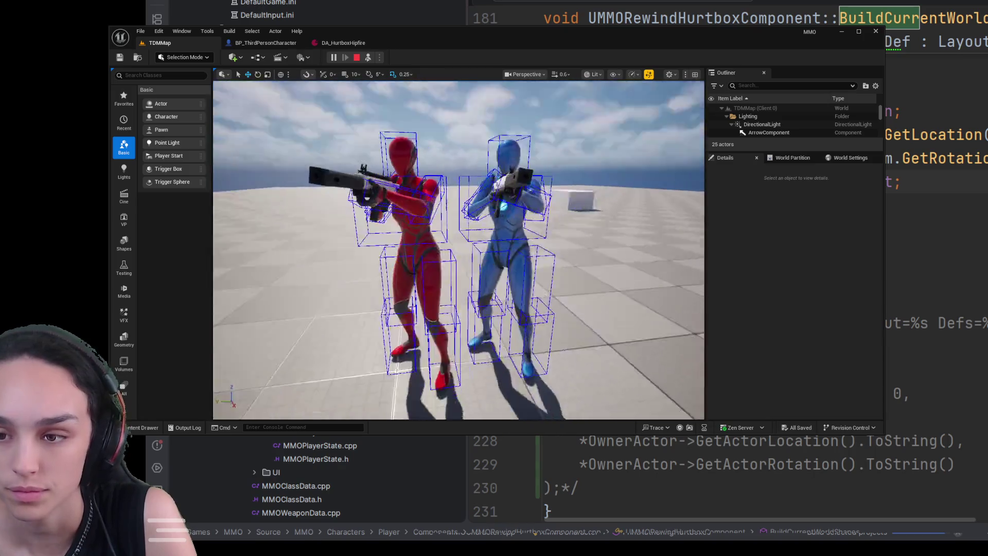
{"action": "key", "text": "w"}
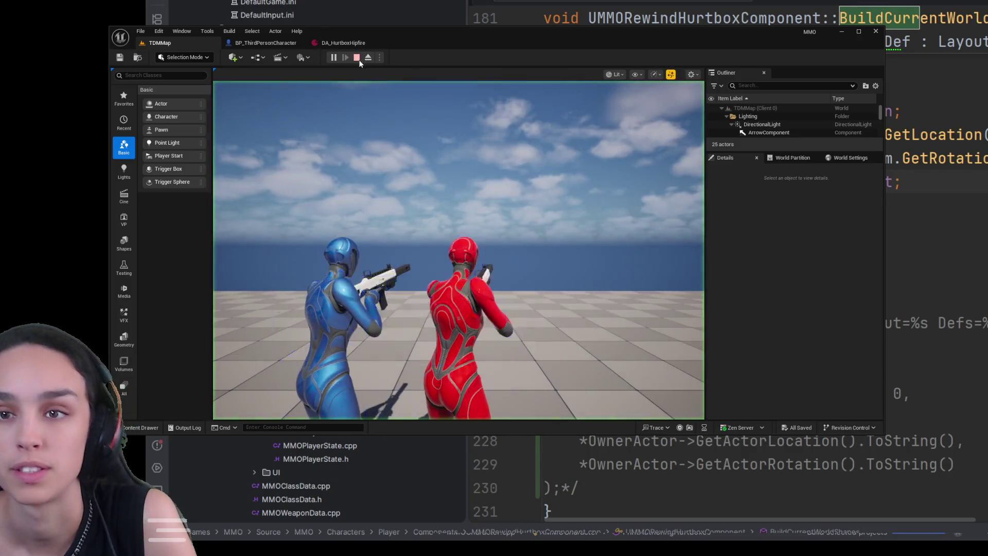
{"action": "left_click", "coordinate": [356, 57]}
- Review and collapse the Head, Chest, Index [2], Index [3] and LeftForearm hurtbox entries
{"action": "left_click", "coordinate": [349, 46]}
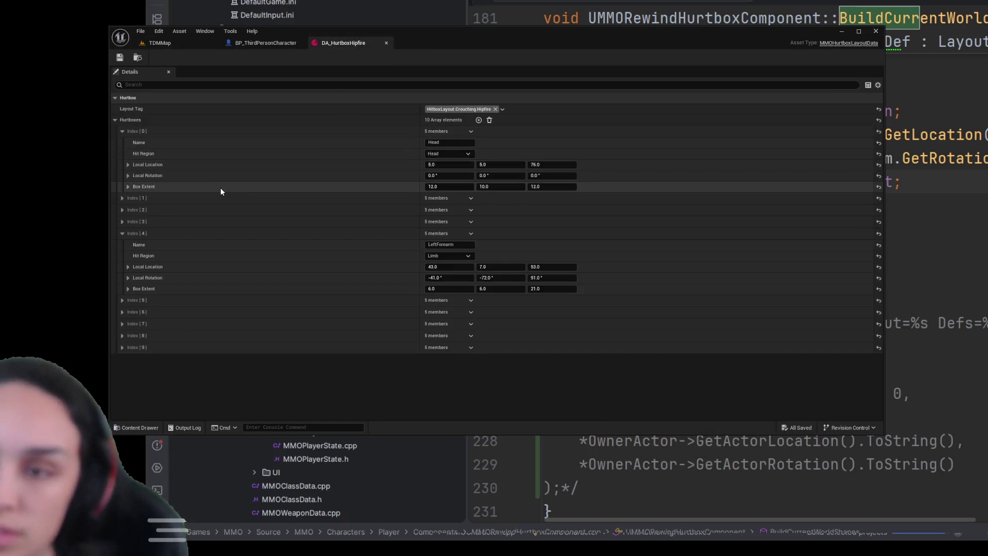
{"action": "left_click", "coordinate": [122, 131]}
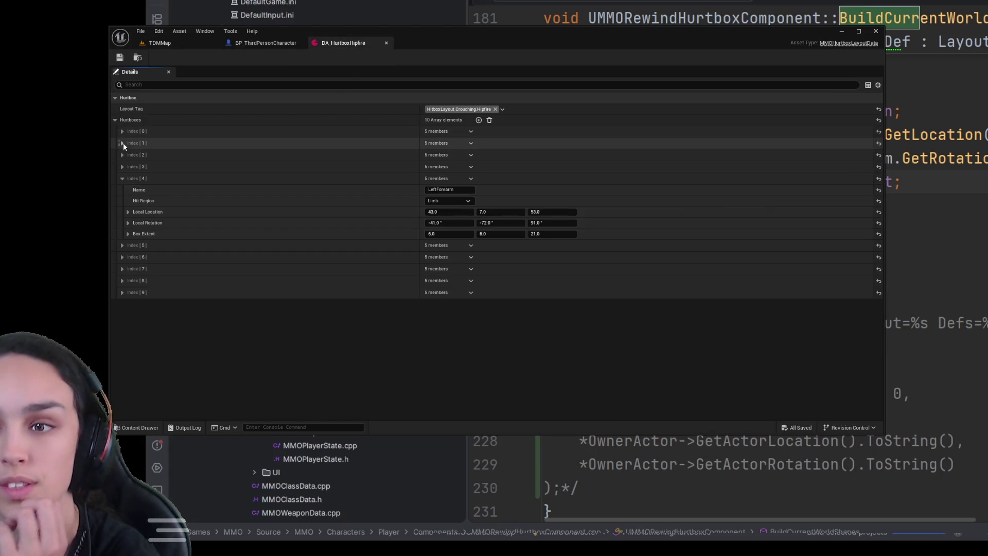
{"action": "left_click", "coordinate": [122, 143]}
{"action": "left_click", "coordinate": [119, 144]}
{"action": "left_click", "coordinate": [122, 155]}
{"action": "left_click", "coordinate": [122, 156]}
{"action": "left_click", "coordinate": [121, 164]}
{"action": "left_click", "coordinate": [121, 163]}
{"action": "left_click", "coordinate": [121, 179]}
- Add a new Index [10] hurtbox named Pelvis with location Z 6
{"action": "left_click", "coordinate": [478, 119]}
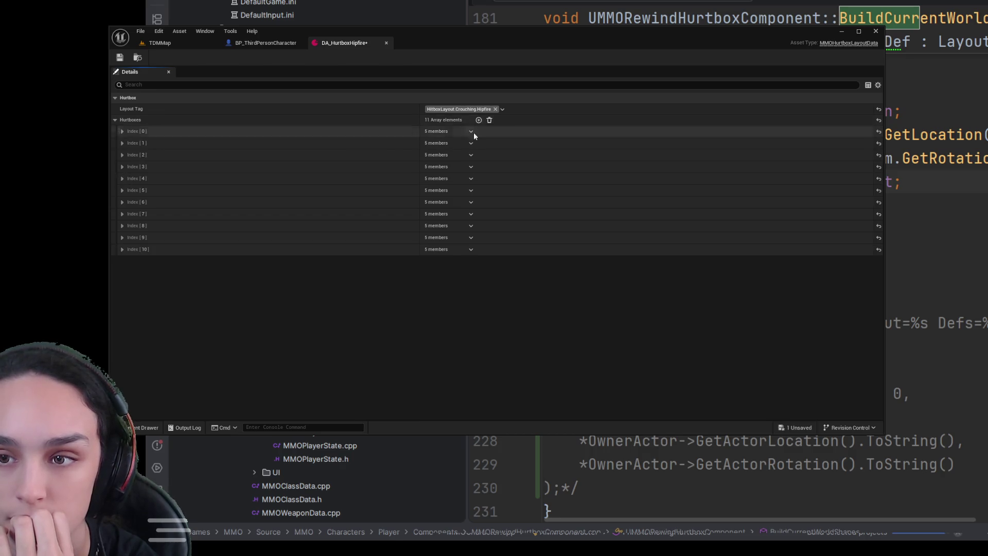
{"action": "left_click", "coordinate": [122, 249]}
{"action": "left_click", "coordinate": [447, 262]}
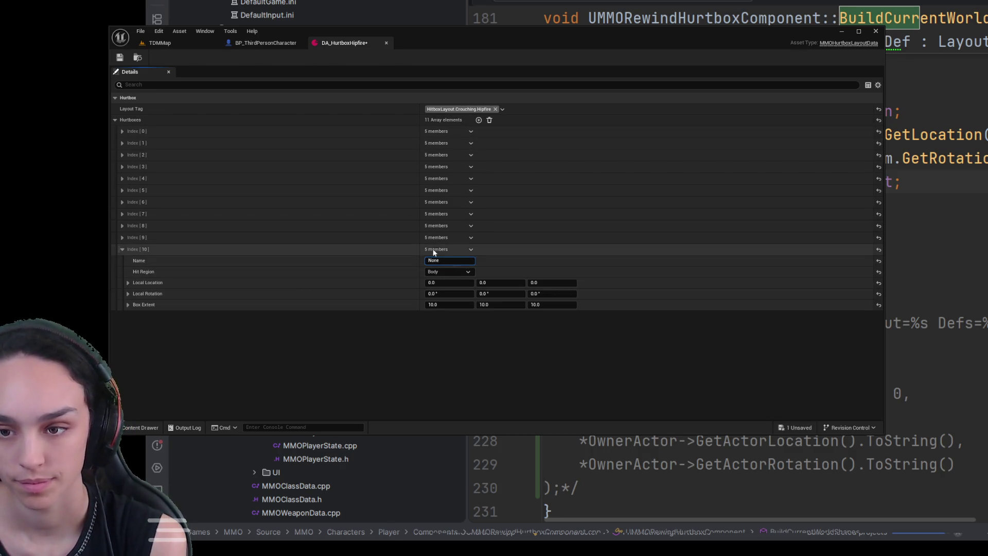
{"action": "type", "text": "Pelvis"}
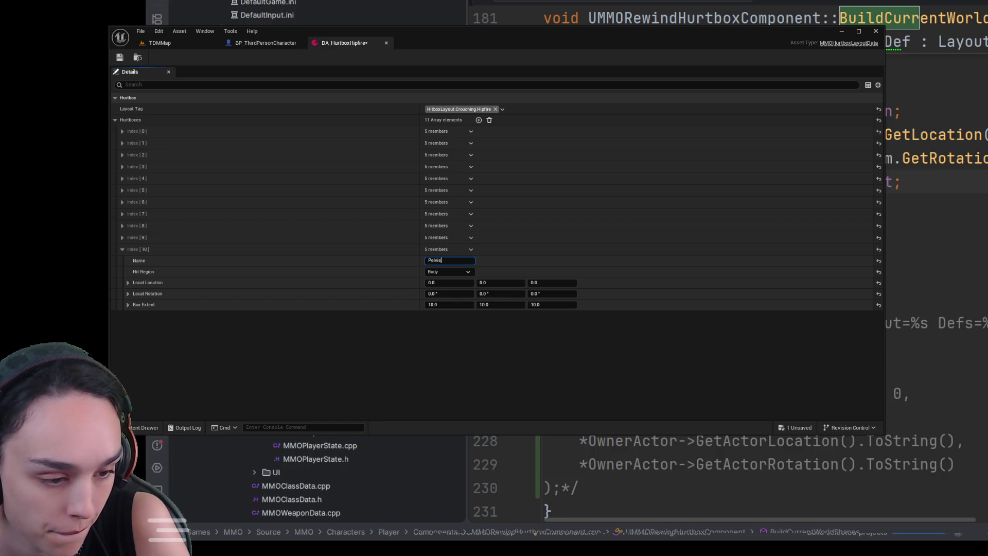
{"action": "left_click", "coordinate": [547, 282]}
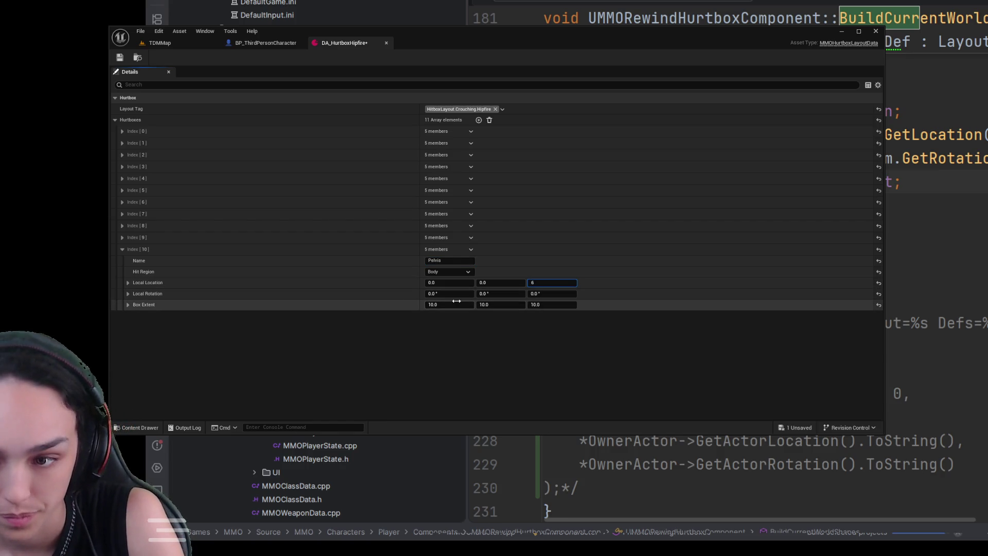
{"action": "type", "text": "6"}
{"action": "key", "text": "Return"}
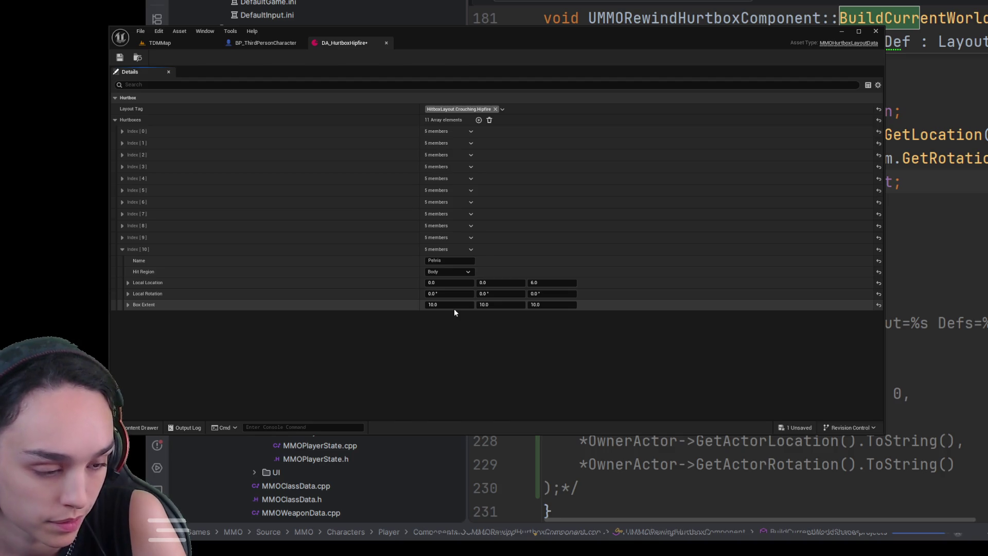
- Give the Pelvis hurtbox a box extent of 18, 28, 21 and save the asset
{"action": "left_click", "coordinate": [451, 304]}
{"action": "type", "text": "18"}
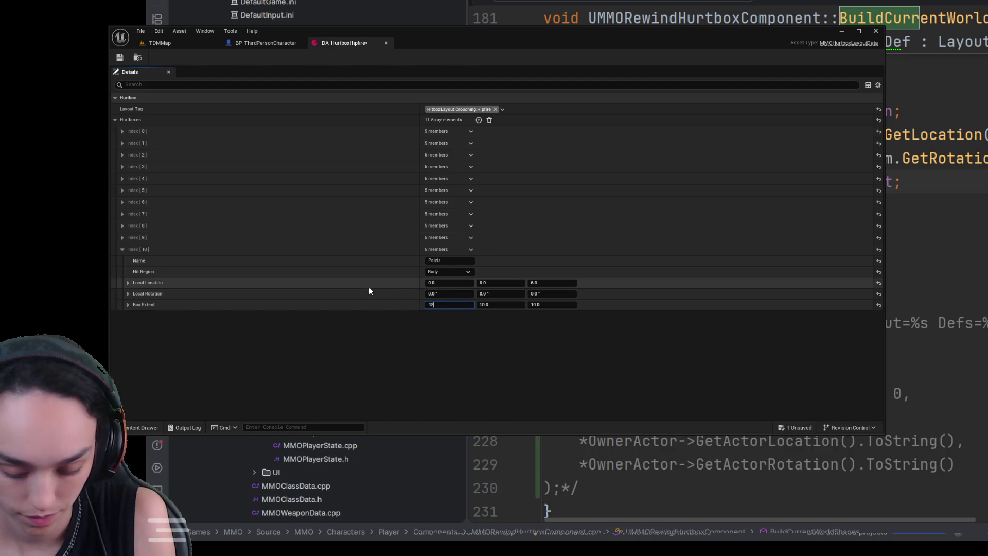
{"action": "key", "text": "Tab"}
{"action": "type", "text": "28"}
{"action": "key", "text": "Tab"}
{"action": "type", "text": "21"}
{"action": "key", "text": "Return"}
{"action": "left_click", "coordinate": [120, 58]}
{"action": "left_click", "coordinate": [149, 45]}
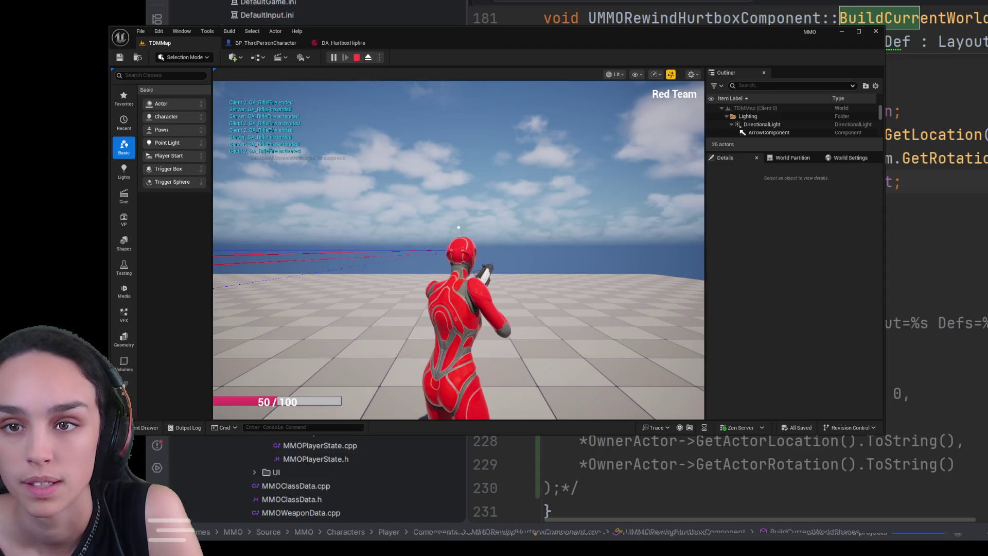
- Eject and orbit around the red character to check the new pelvis hurtbox, then stop playing
{"action": "key", "text": "F8"}
{"action": "mouse_move", "coordinate": [458, 247]}
{"action": "left_mouse_down"}
{"action": "mouse_move", "coordinate": [381, 234]}
{"action": "mouse_move", "coordinate": [383, 252]}
{"action": "mouse_move", "coordinate": [433, 252]}
{"action": "left_mouse_up"}
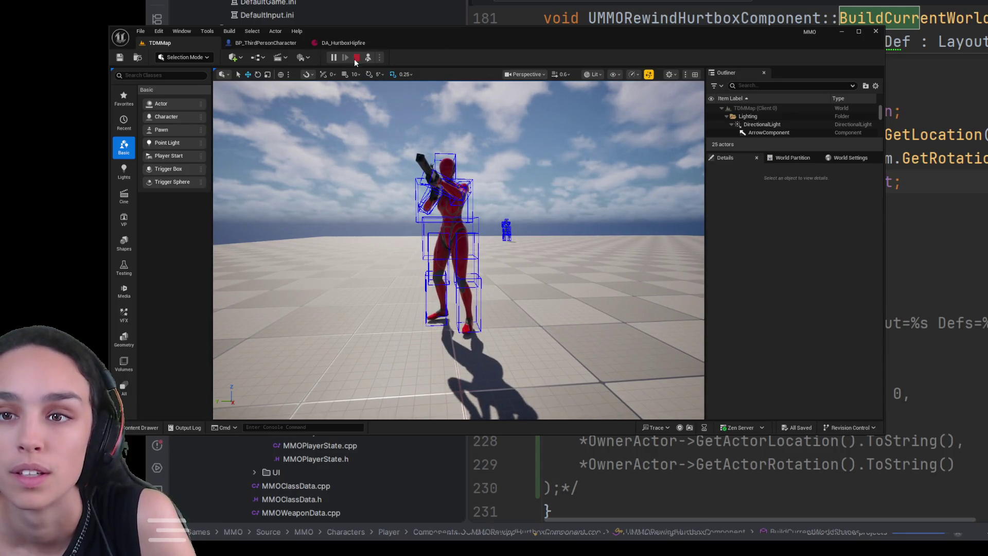
{"action": "left_click", "coordinate": [356, 58]}
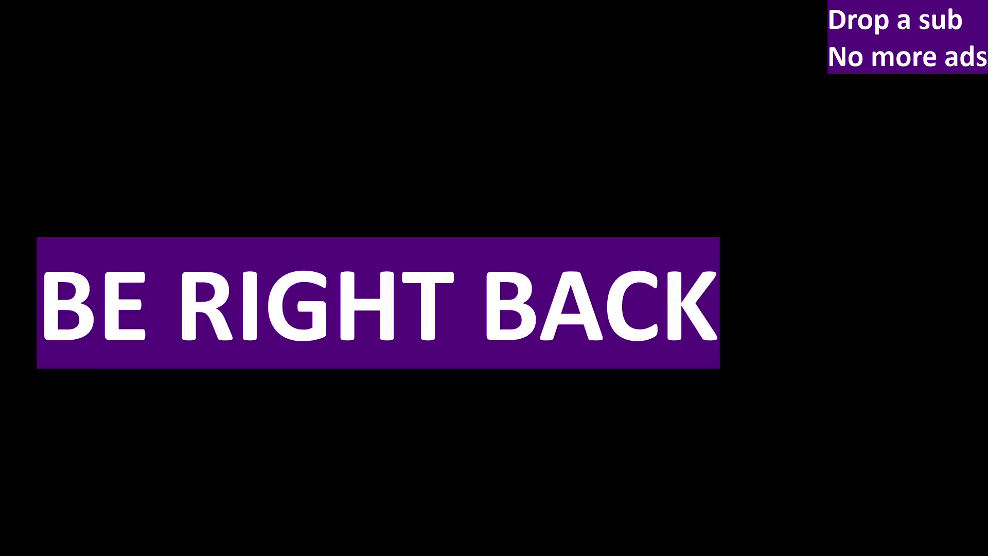
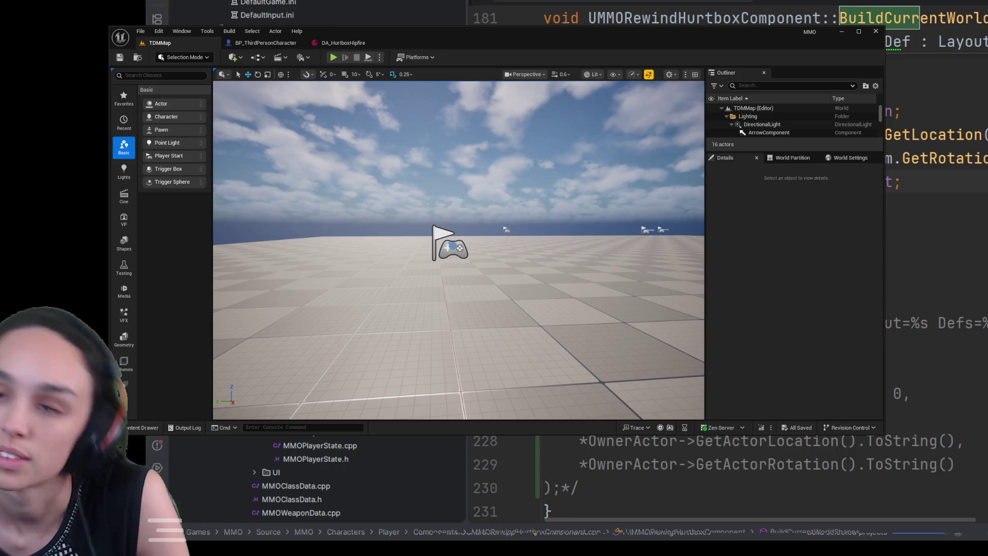
- In BP_ThirdPersonCharacter, review the Rewind Hurtbox component's settings, then show Class Defaults via the Self row
{"action": "left_click", "coordinate": [247, 42]}
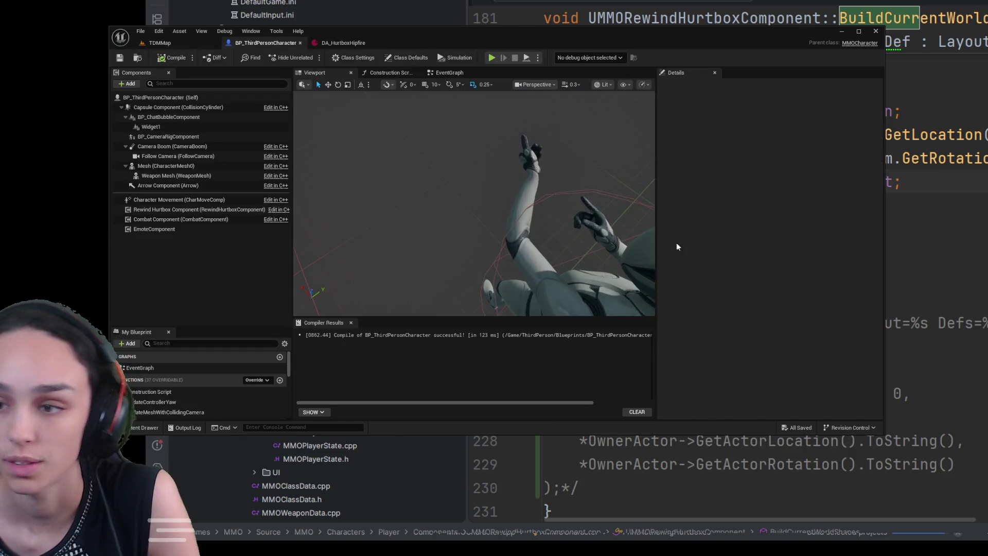
{"action": "left_click", "coordinate": [185, 210]}
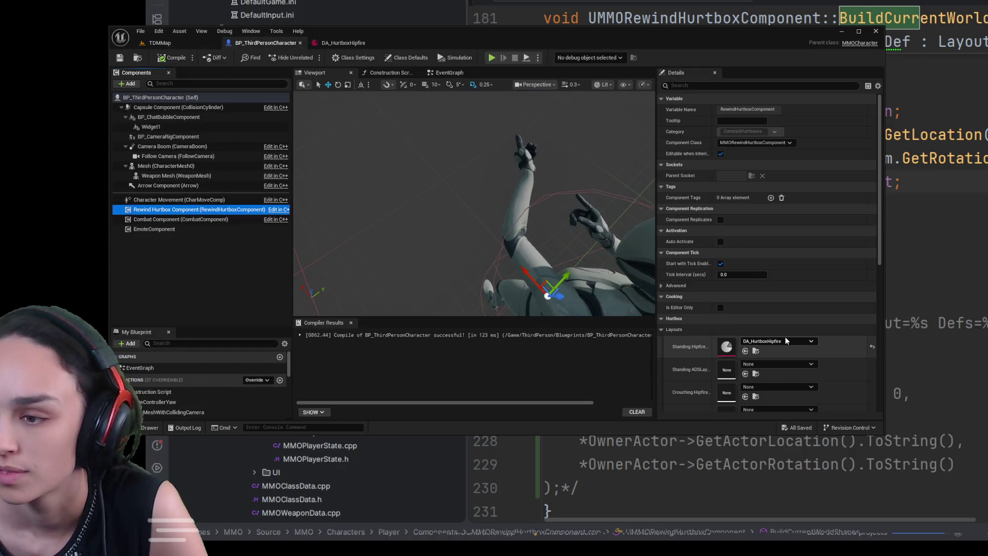
{"action": "scroll", "coordinate": [720, 206], "scroll_direction": "down", "scroll_amount": 2}
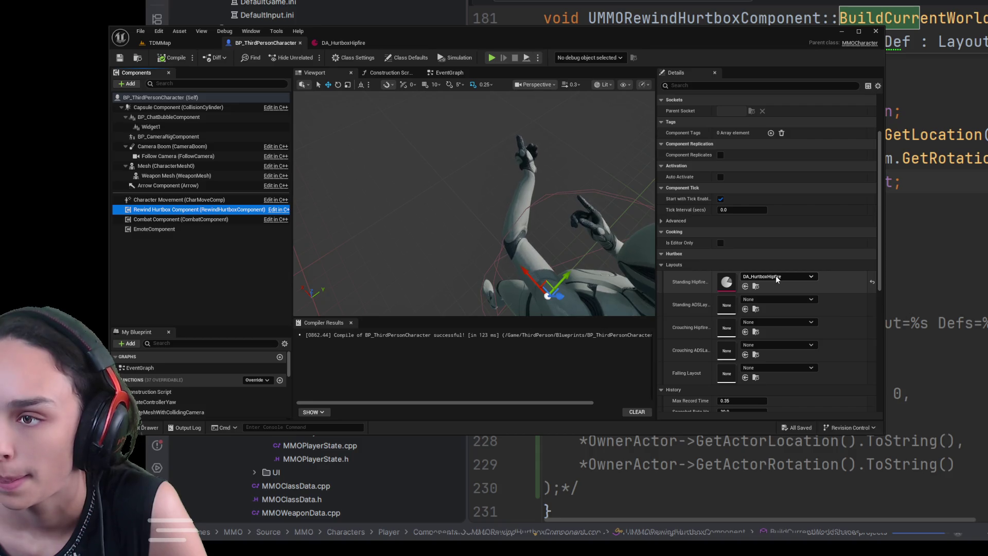
{"action": "left_click", "coordinate": [160, 98]}
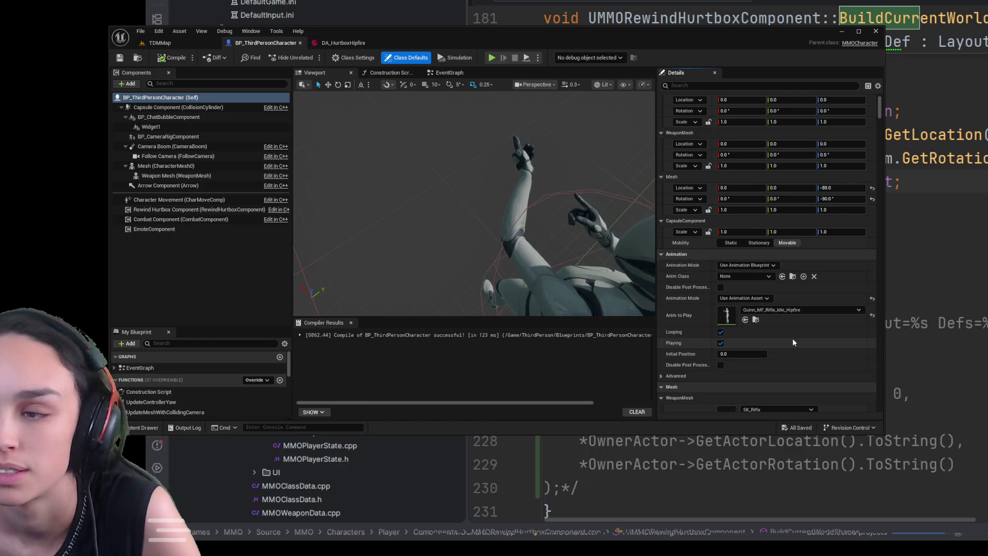
- Filter the Details panel by 'anim' to locate the mesh animation settings
{"action": "scroll", "coordinate": [792, 338], "scroll_direction": "down", "scroll_amount": 3}
{"action": "left_click", "coordinate": [699, 84]}
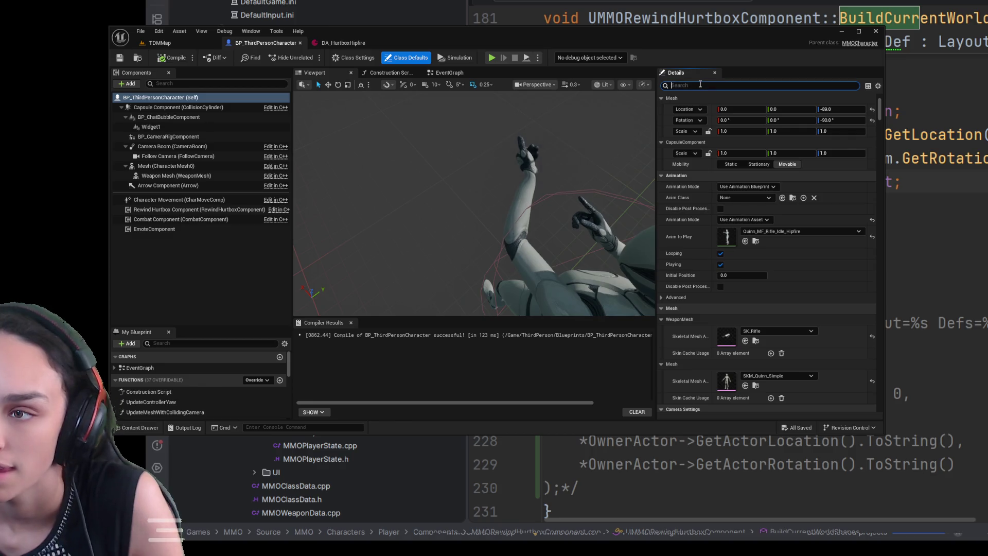
{"action": "type", "text": "anim"}
{"action": "scroll", "coordinate": [734, 99], "scroll_direction": "down", "scroll_amount": 5}
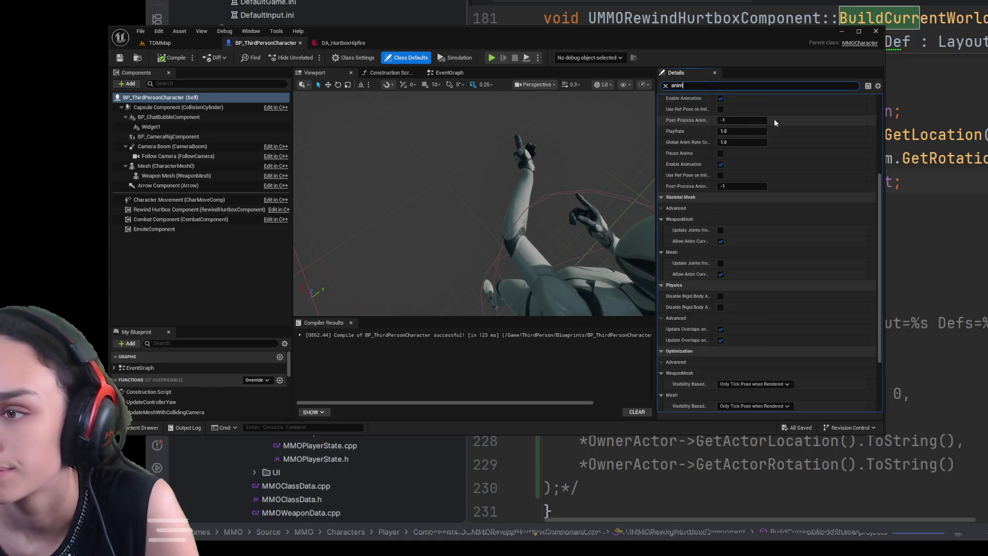
{"action": "scroll", "coordinate": [833, 217], "scroll_direction": "down", "scroll_amount": 2}
{"action": "scroll", "coordinate": [827, 251], "scroll_direction": "up", "scroll_amount": 2}
{"action": "scroll", "coordinate": [826, 255], "scroll_direction": "up", "scroll_amount": 5}
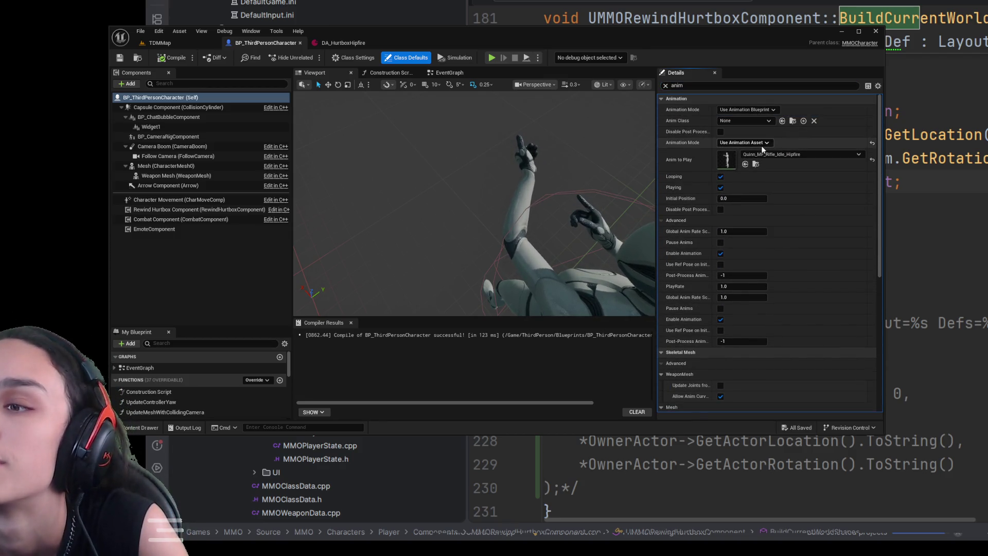
- Restore the mesh to Use Animation Blueprint with ABP_Unarmed4_C, save, then reselect Rewind Hurtbox unfiltered
{"action": "key", "text": "ctrl+z"}
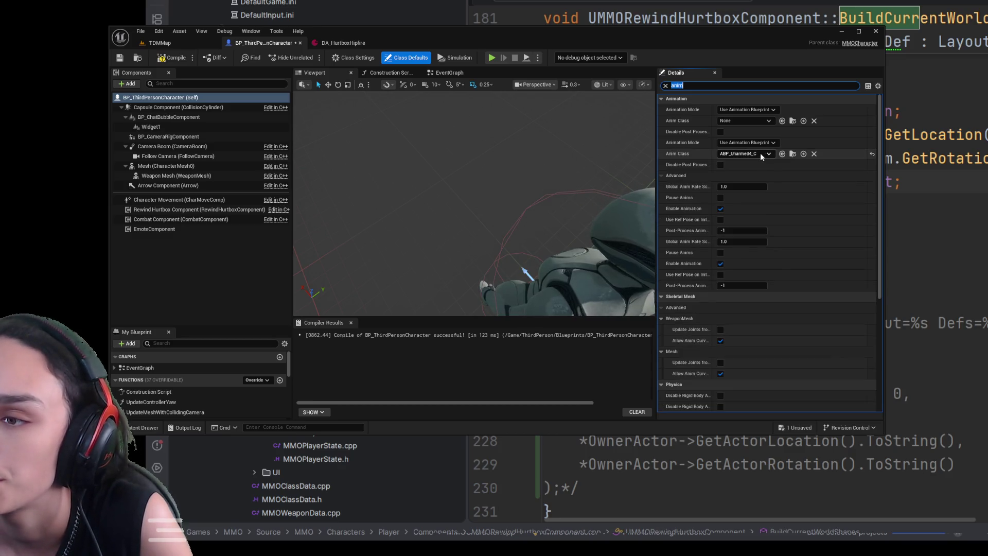
{"action": "key", "text": "ctrl+s"}
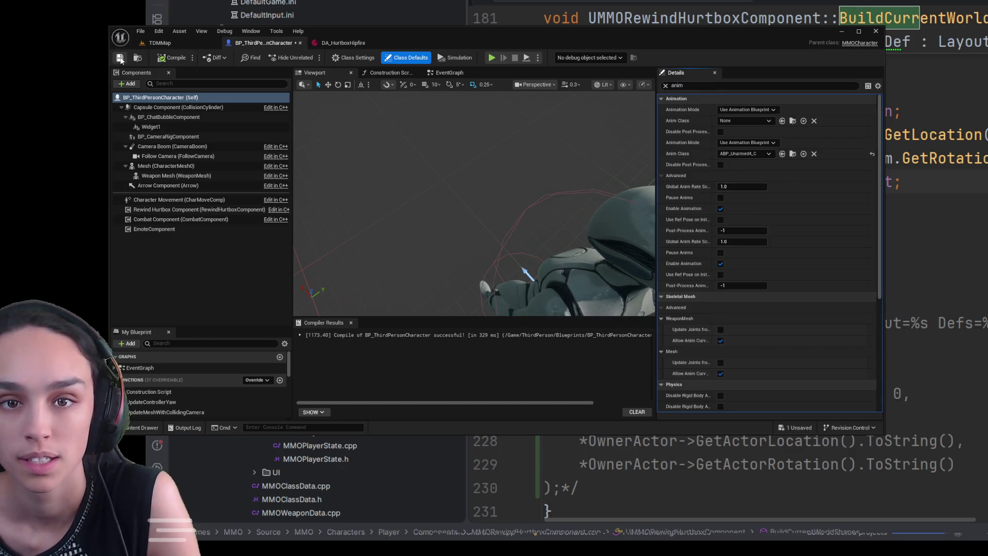
{"action": "left_click", "coordinate": [148, 211]}
{"action": "left_click", "coordinate": [664, 86]}
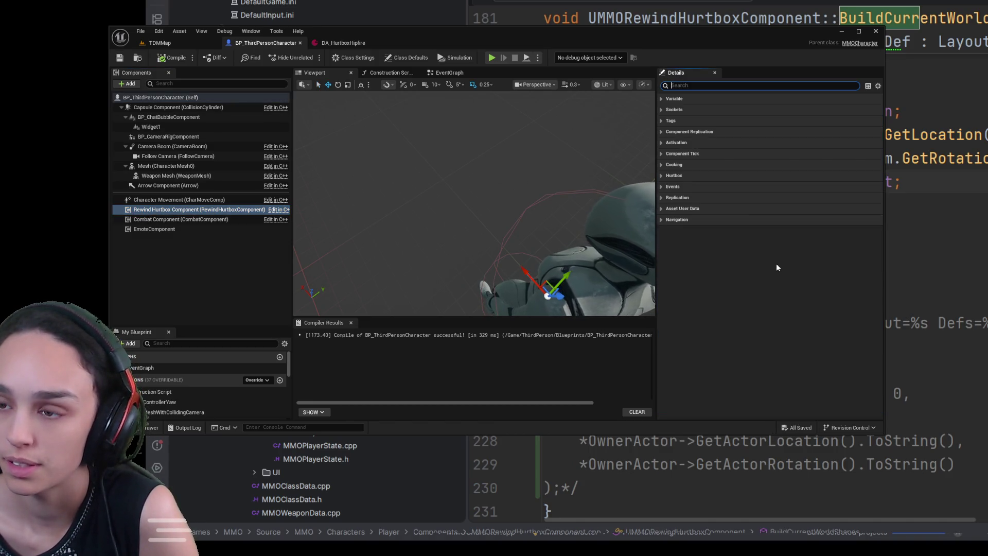
- Enable Log Snapshots under Hurtbox > Debug for the Rewind Hurtbox component, widening the Details panel
{"action": "left_click", "coordinate": [661, 175]}
{"action": "left_click", "coordinate": [662, 209]}
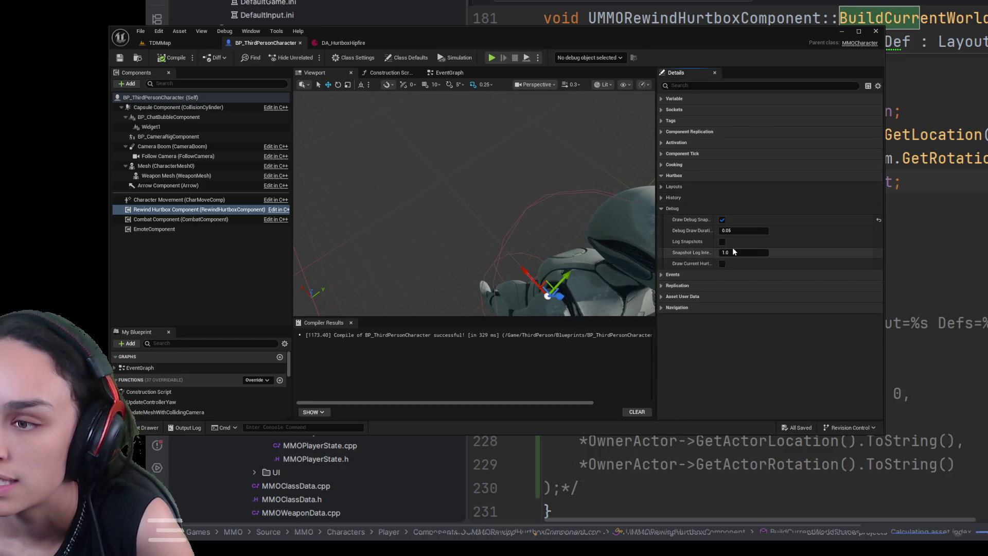
{"action": "left_click", "coordinate": [721, 240]}
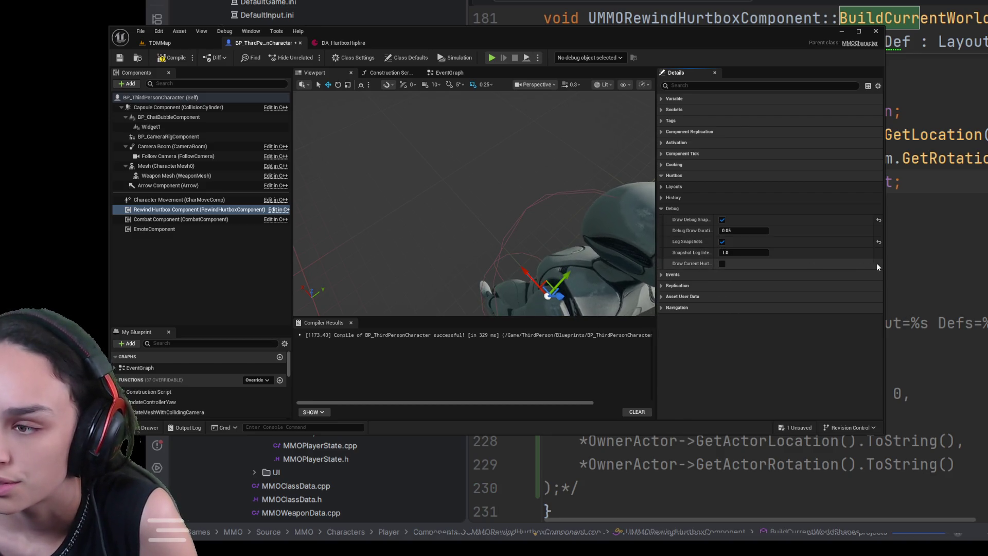
{"action": "left_click_drag", "start_coordinate": [880, 266], "coordinate": [956, 267]}
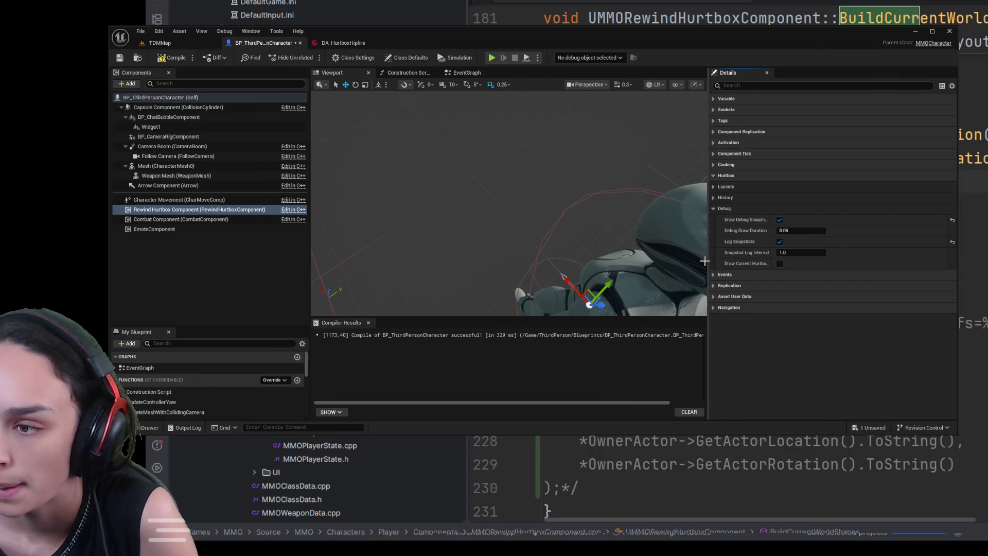
{"action": "left_click_drag", "start_coordinate": [707, 260], "coordinate": [627, 262]}
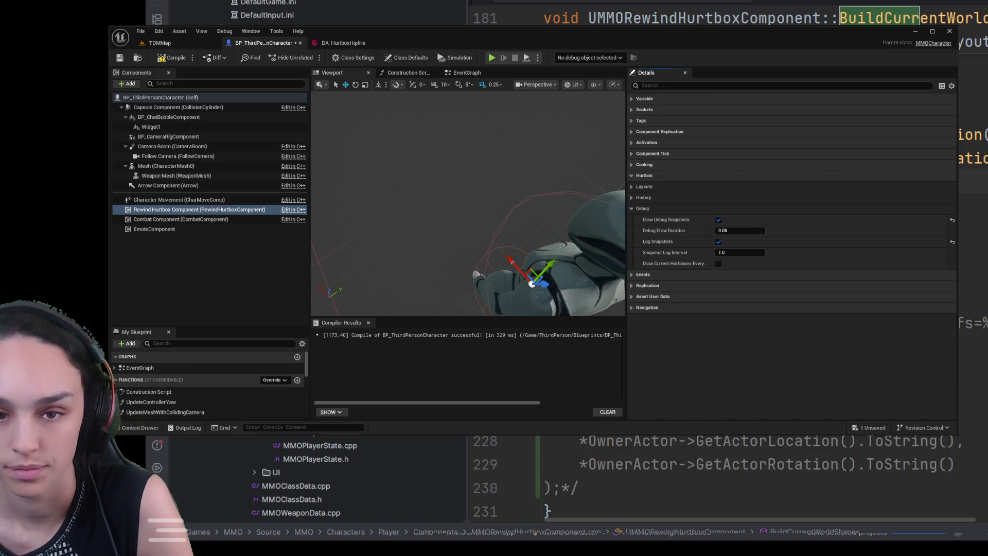
{"action": "left_click", "coordinate": [781, 85]}
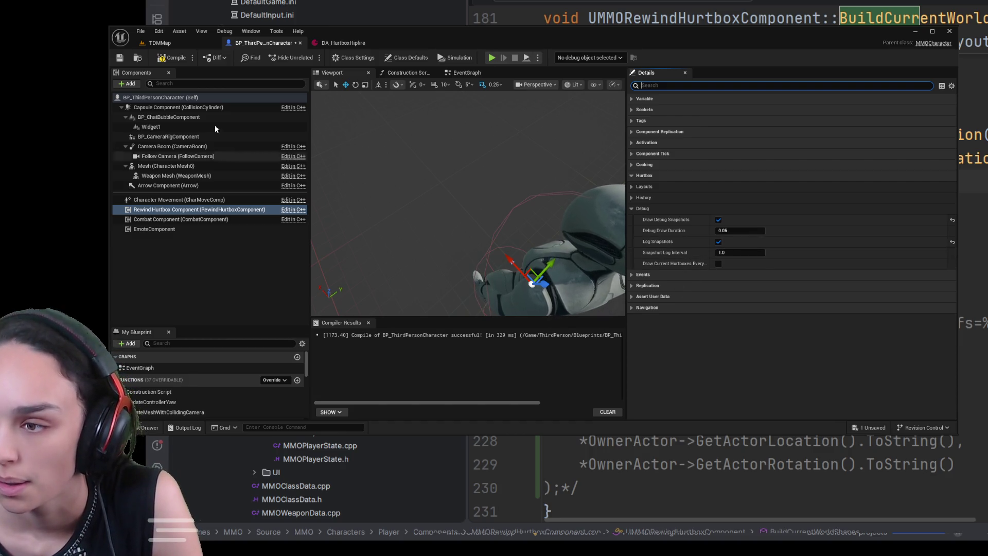
- Compile and save BP_ThirdPersonCharacter, then switch back to the code editor
{"action": "key", "text": "F7"}
{"action": "key", "text": "ctrl+s"}
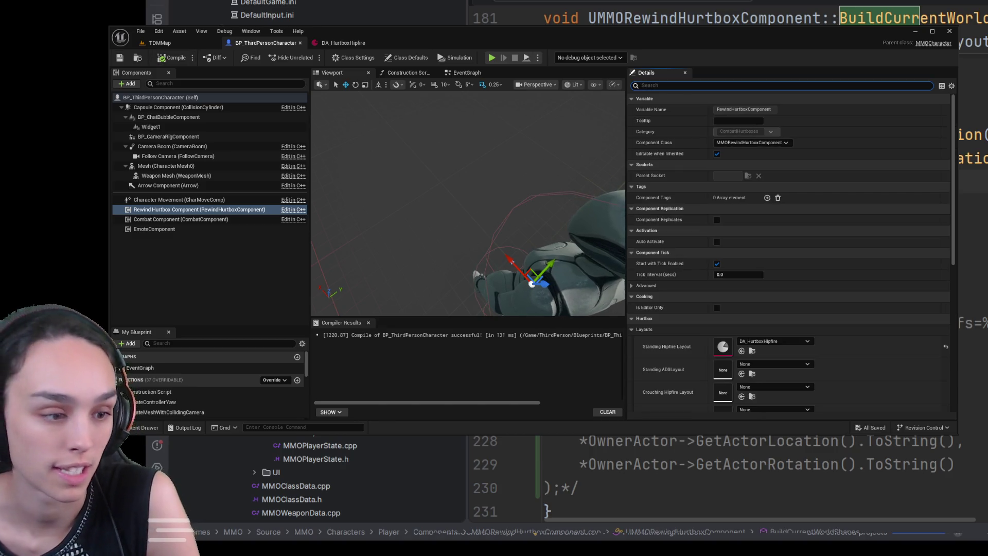
{"action": "key", "text": "alt+Tab"}
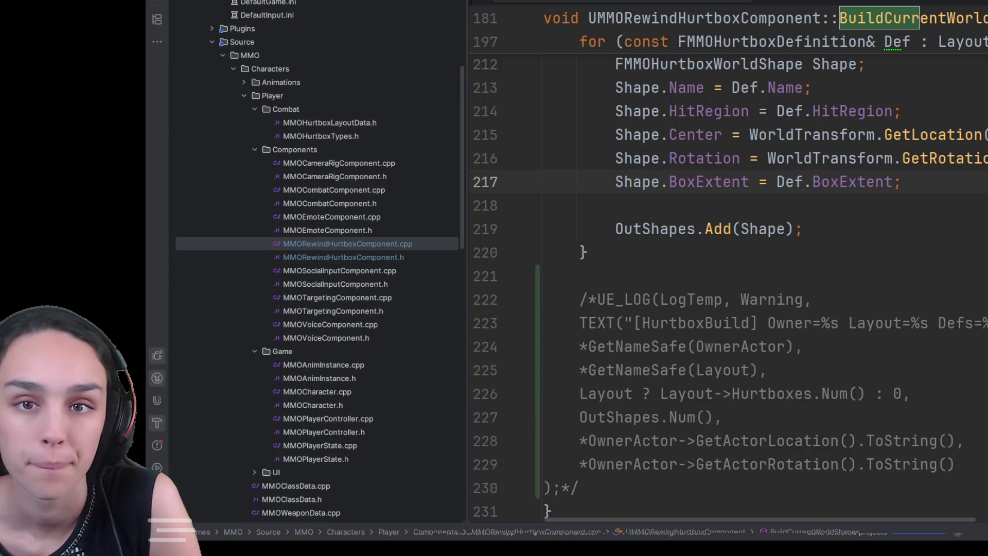